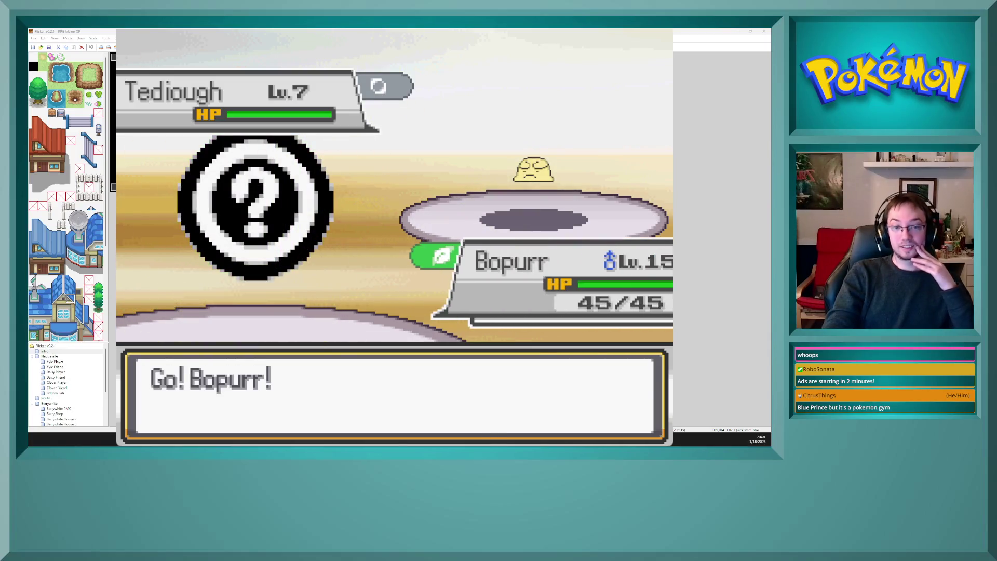
Step: Defeat both of Youngster Max's Tediough with Magical Leaf and clear the victory messages
key("Down")
key("Right")
key("Return")
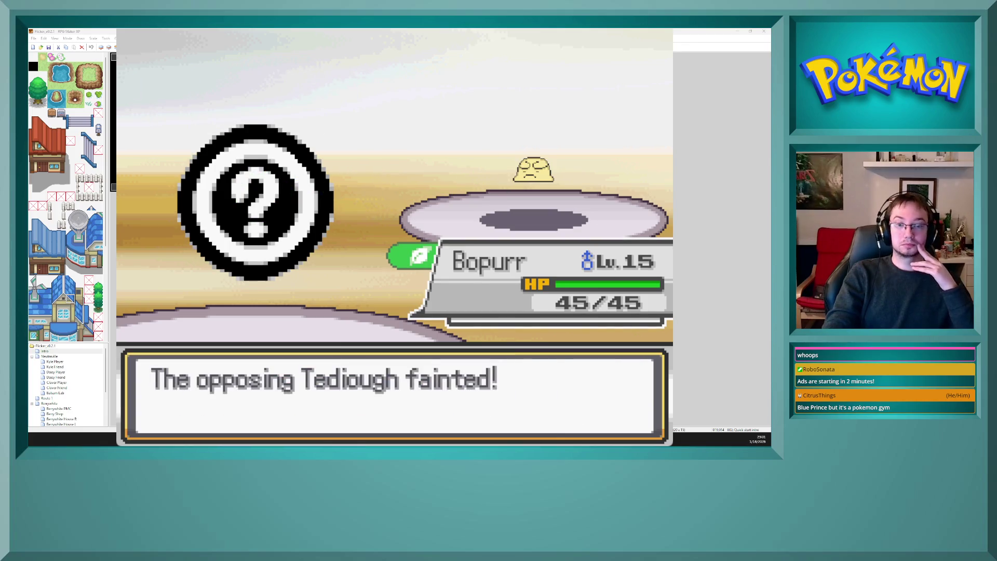
key("Return")
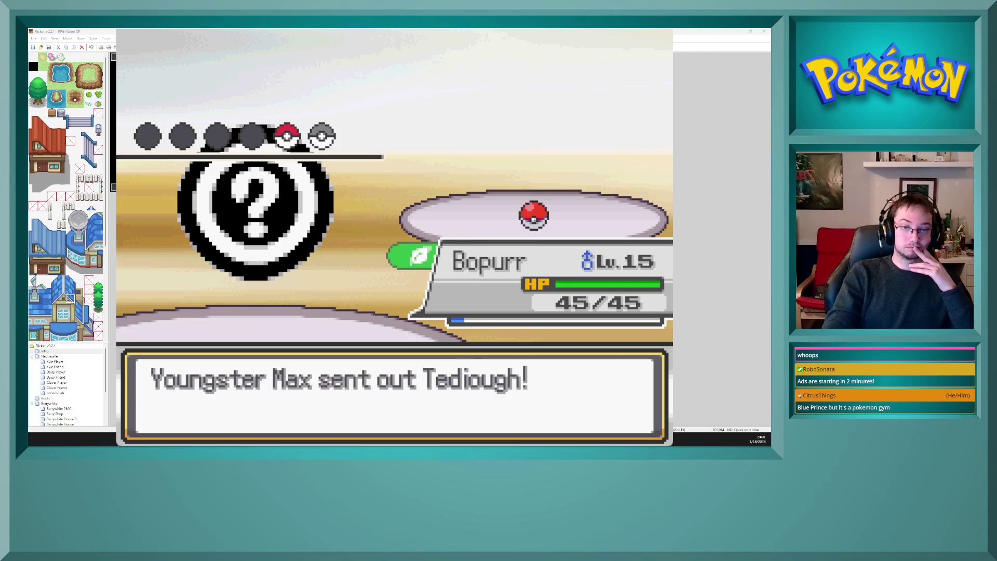
key("Return")
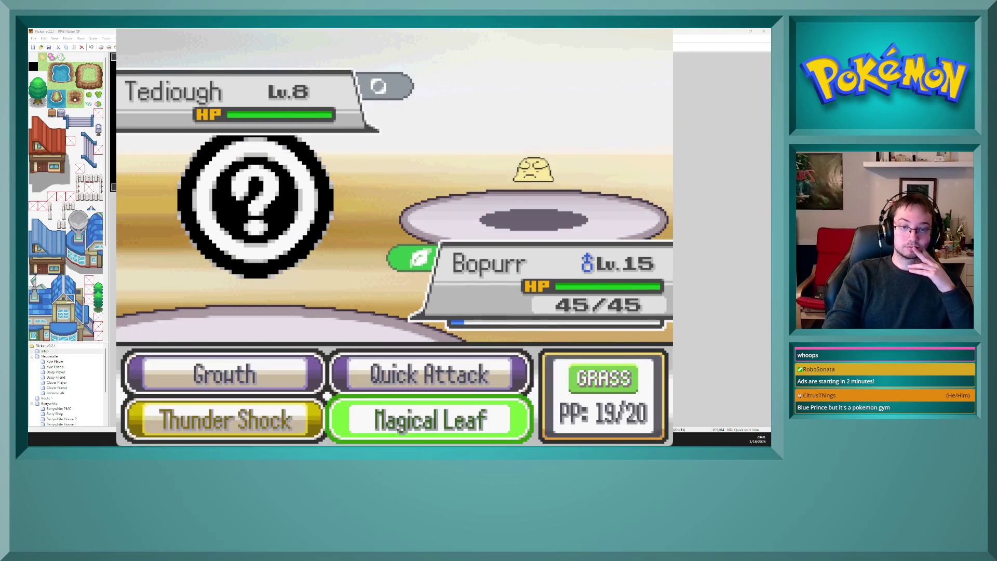
key("Return")
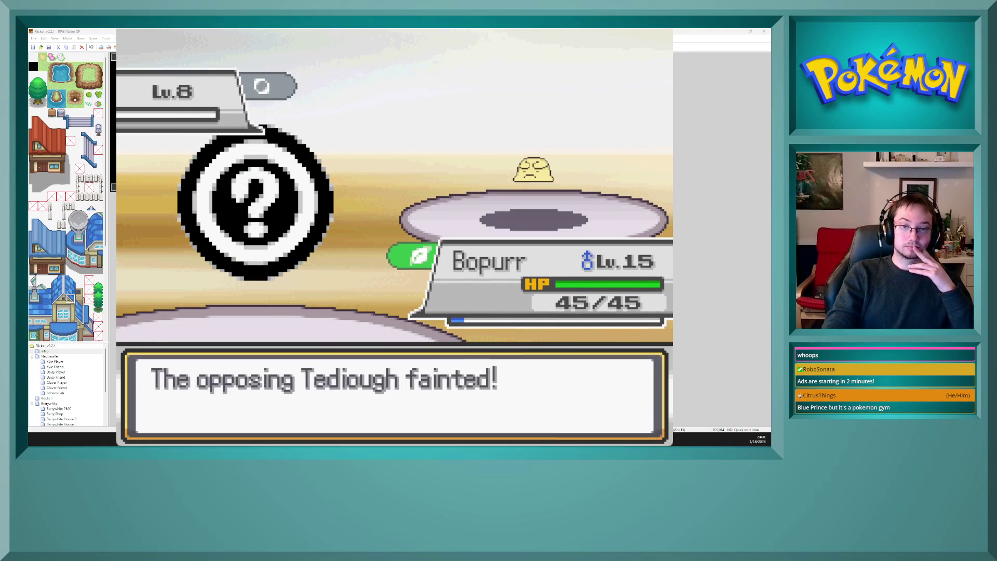
key("Return")
key("Return")
key("Return")
key("Return")
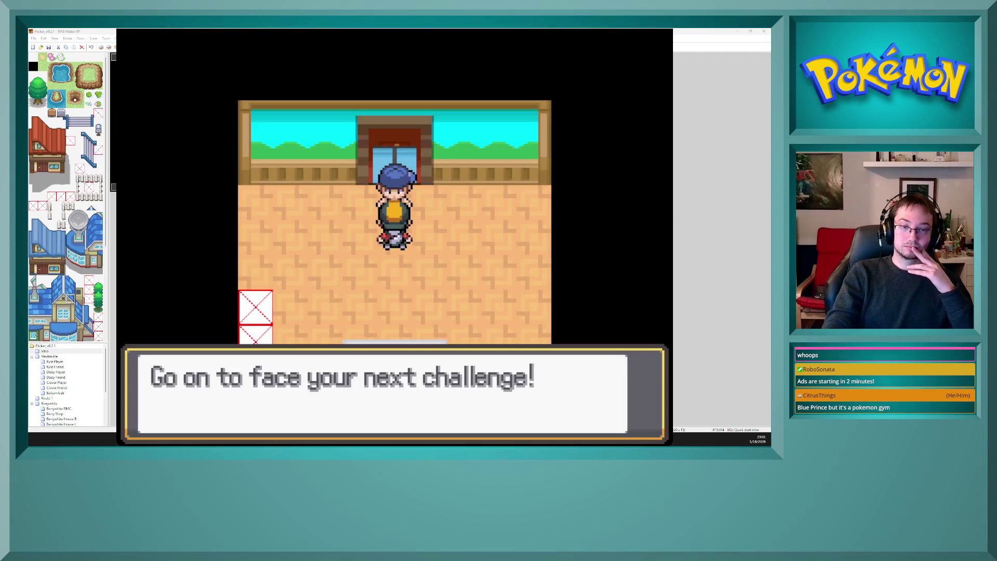
key("Return")
Step: Walk the player up through the gym door, then close the playtest window
key("Up")
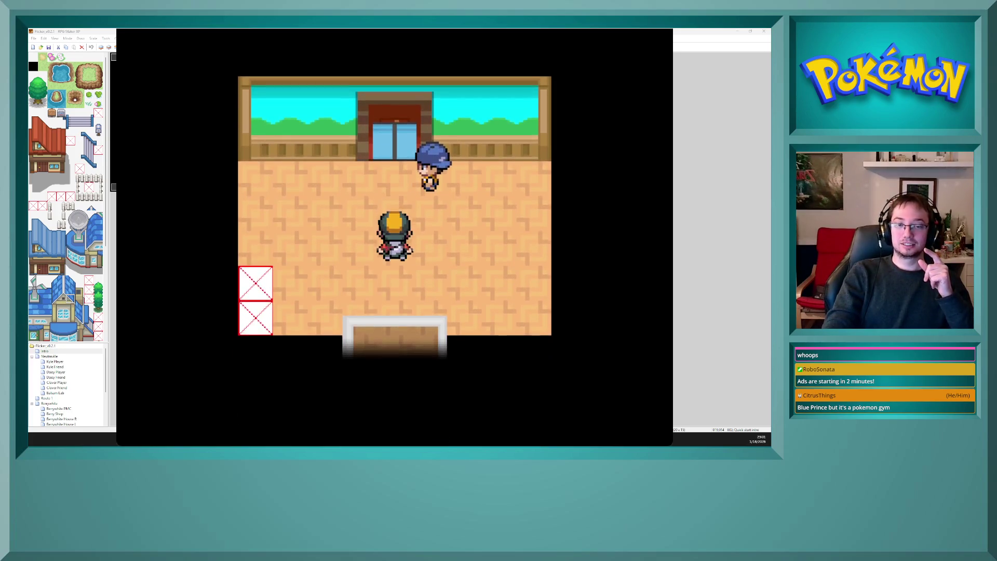
key("Up")
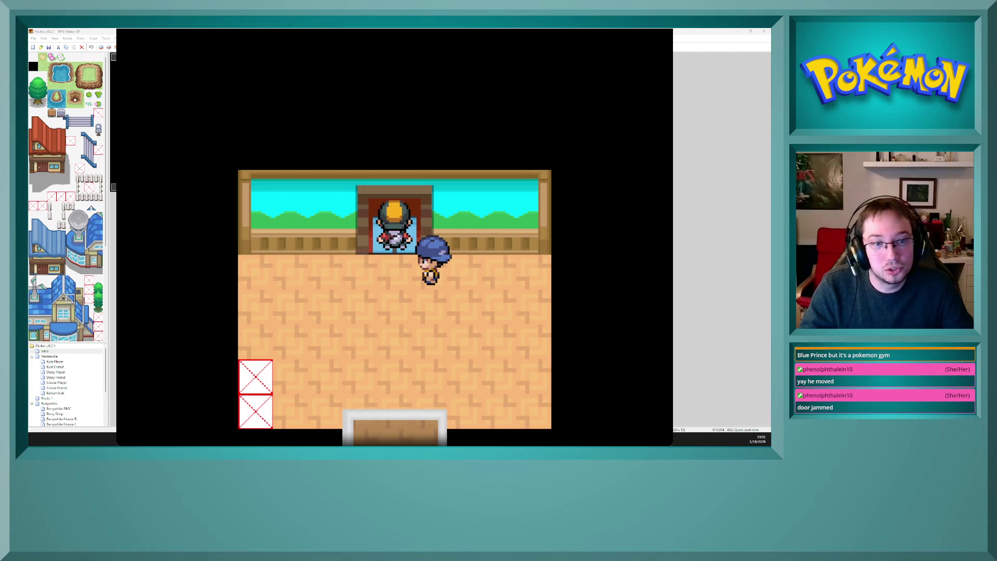
key("alt+F4")
scroll(67, 385, "down", 3)
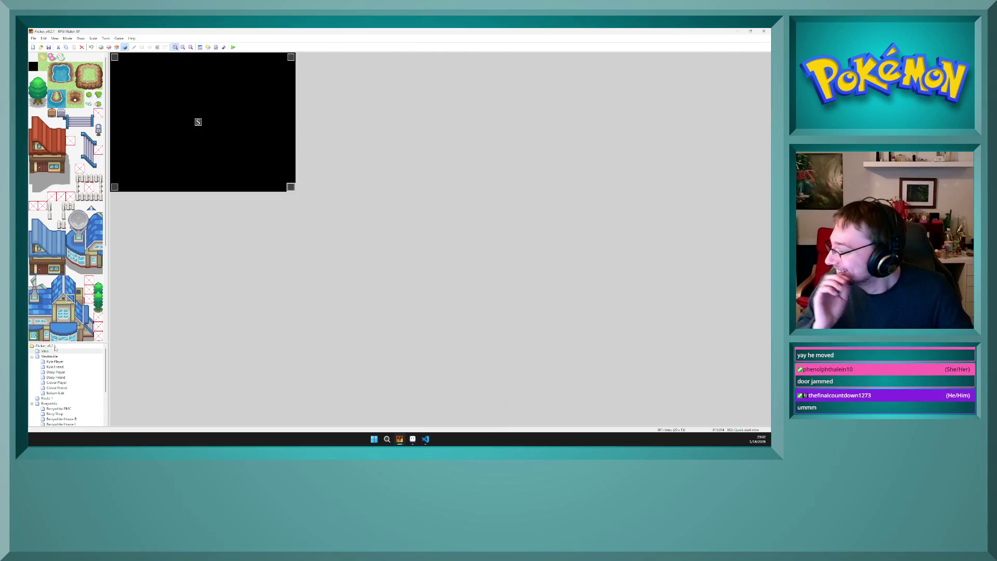
Step: Open the Gulasteco Gym map and review the door event's Transfer Player command
left_click(71, 419)
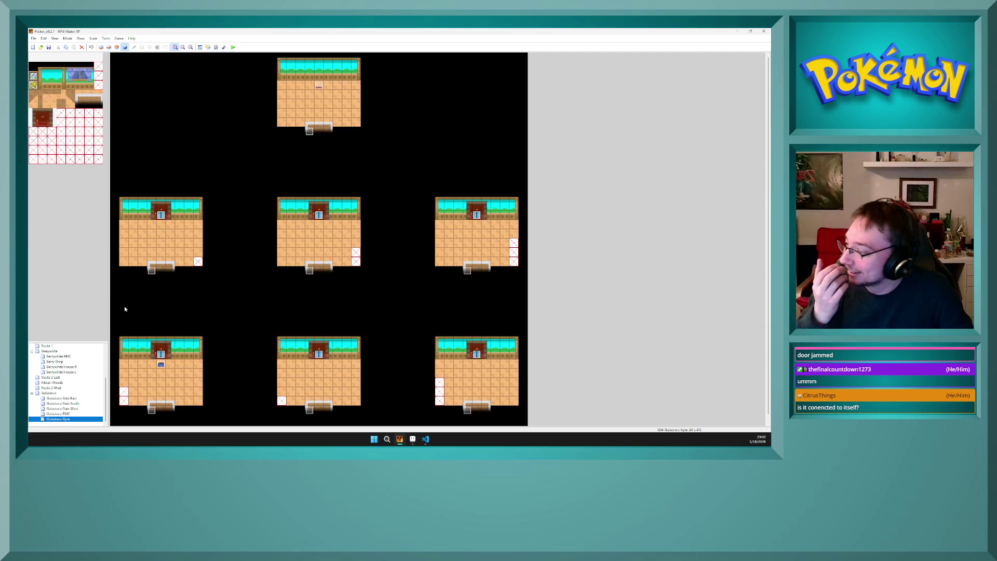
double_click(160, 355)
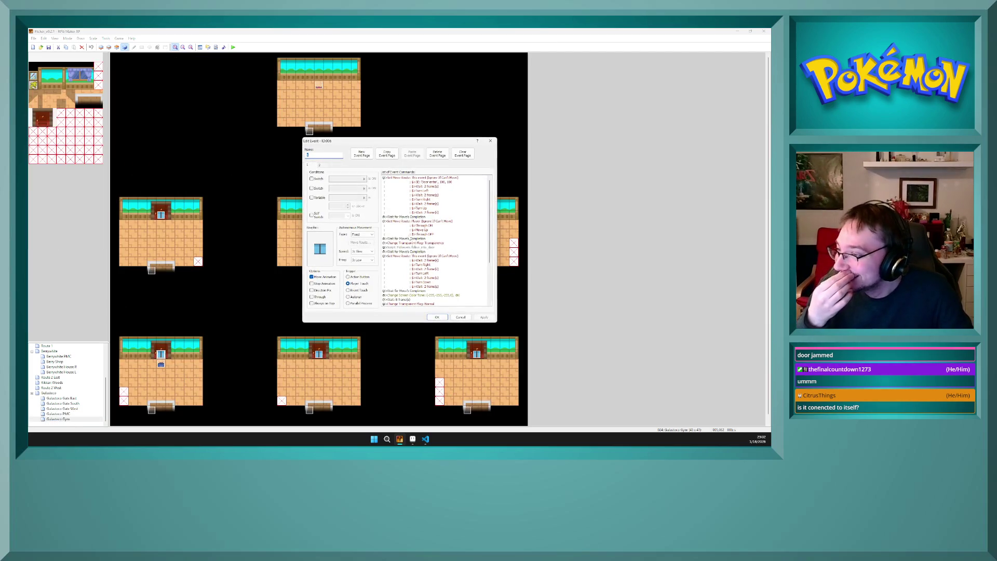
scroll(450, 275, "down", 5)
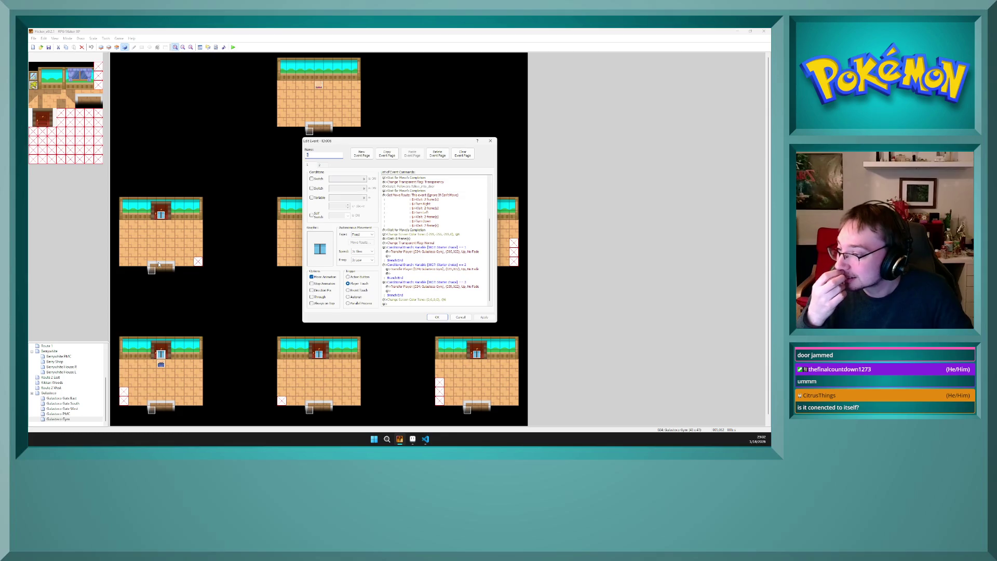
left_click(416, 252)
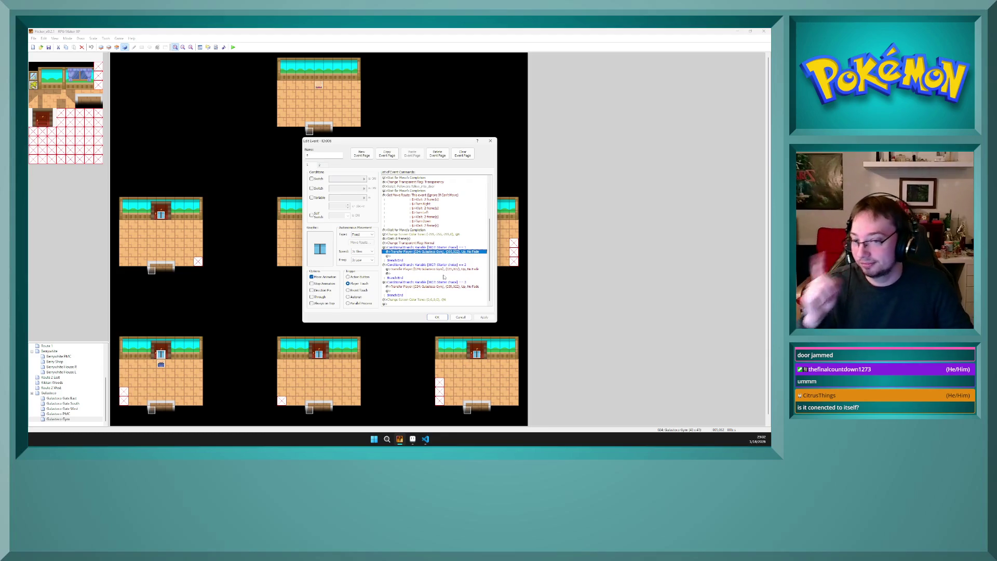
left_click(436, 317)
Step: Start a playtest from an empty tile between the rooms, saving the project when prompted
left_click(227, 299)
left_click(236, 298)
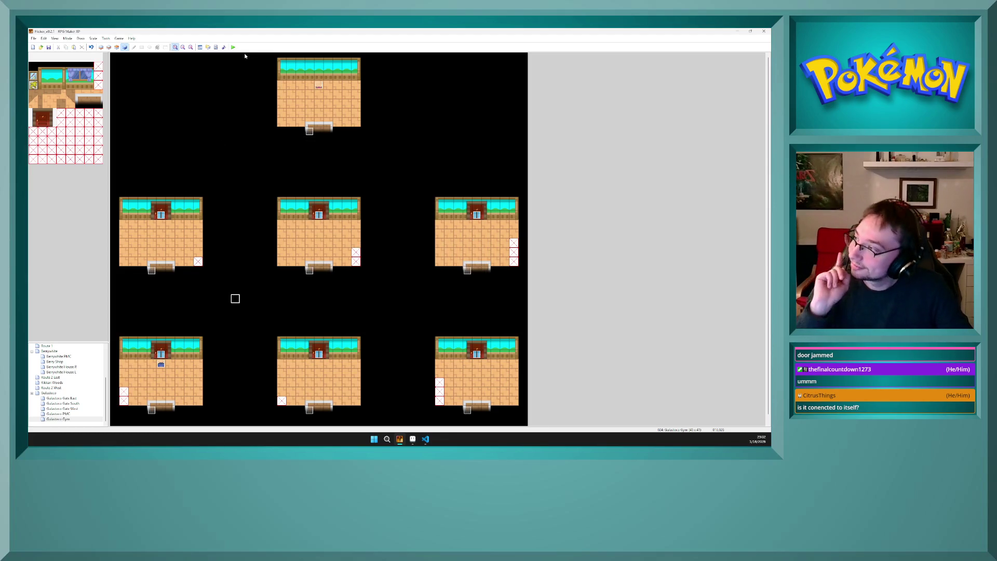
left_click(234, 46)
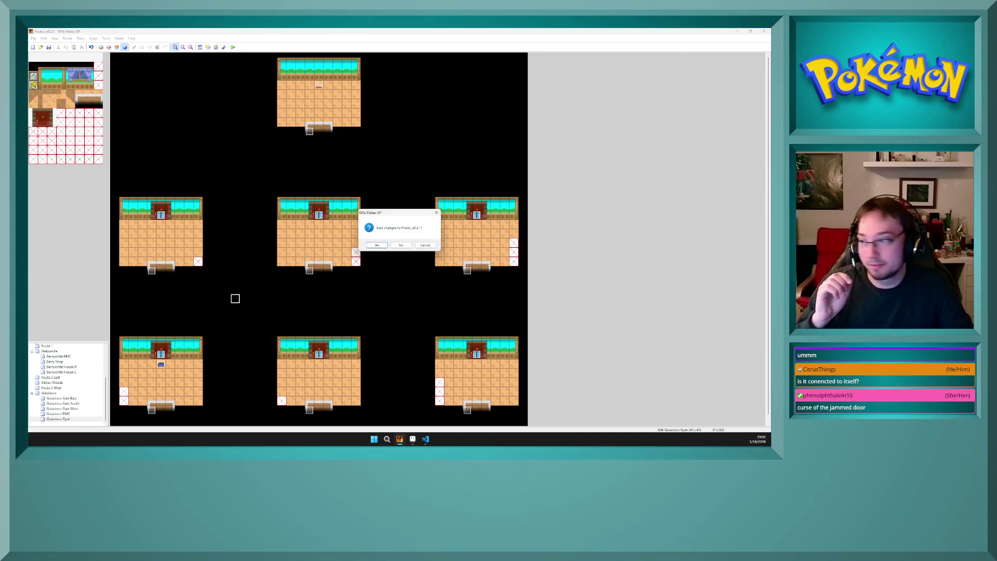
left_click(372, 246)
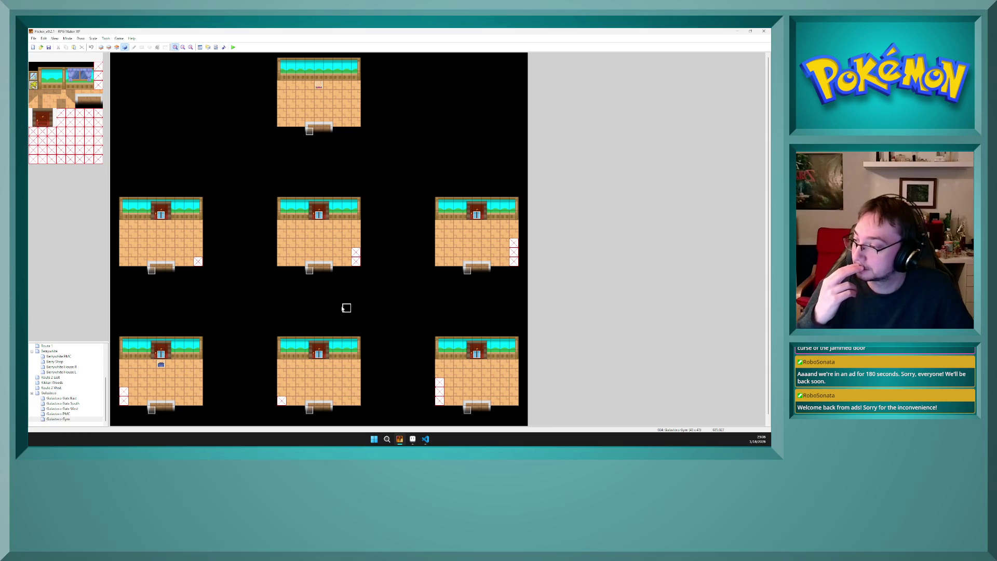
left_click(162, 365)
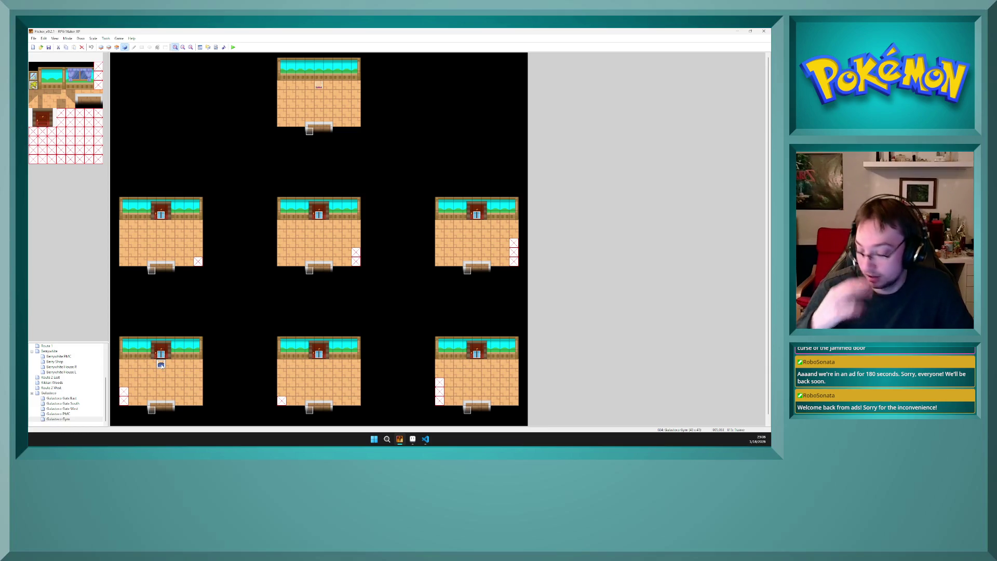
Step: Paste the trainer event into the bottom-right room and open its battle conditional branch
left_click(477, 365)
key("ctrl+v")
double_click(476, 365)
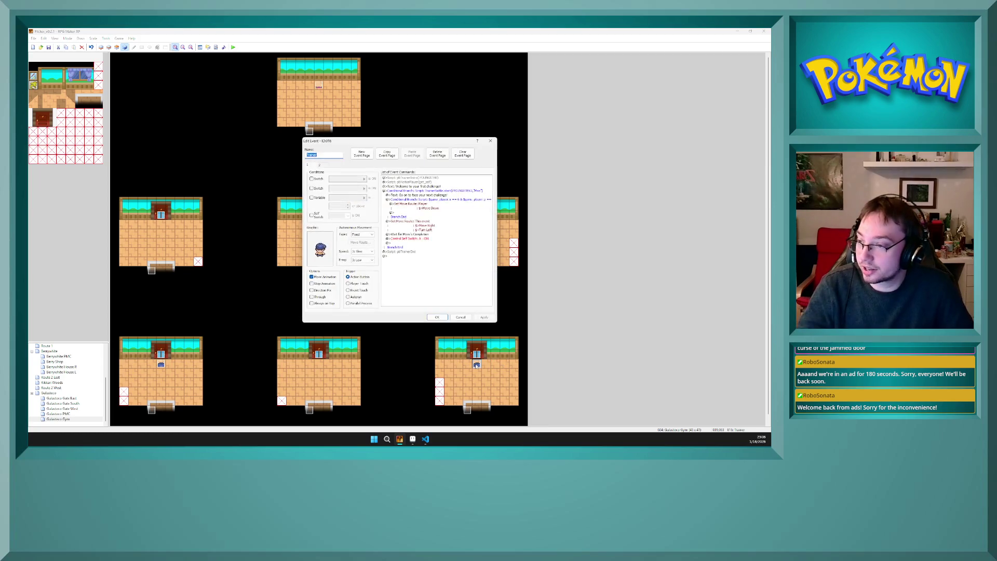
left_click(462, 191)
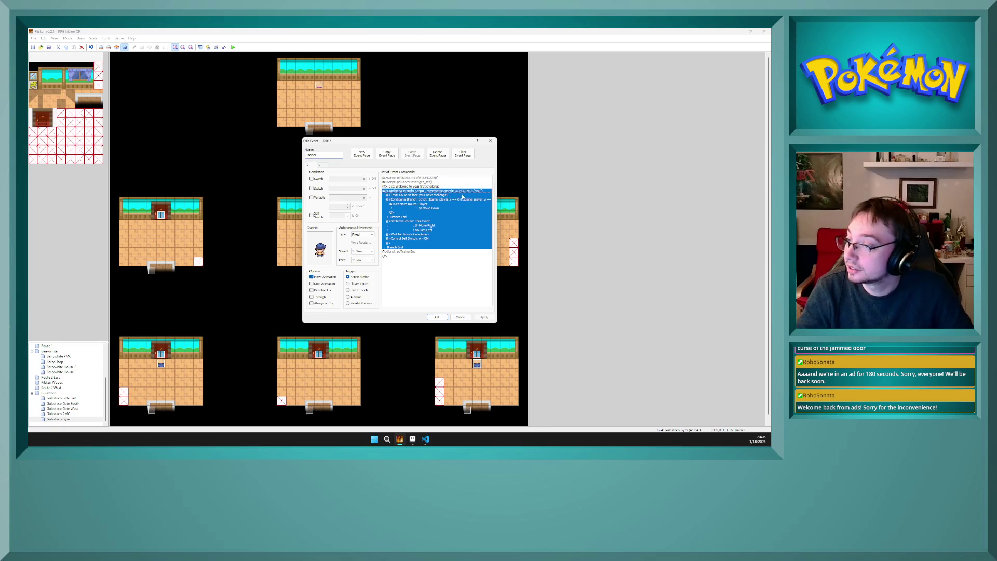
key("Return")
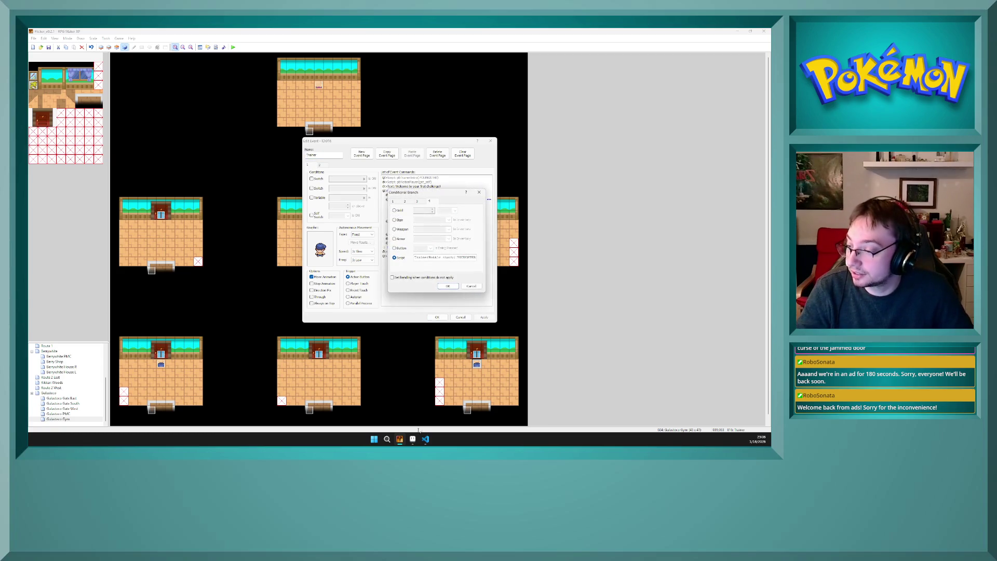
Step: Check the schoolkid trainer entries in trainers.txt, then return to the event editor
left_click(412, 439)
left_click(426, 439)
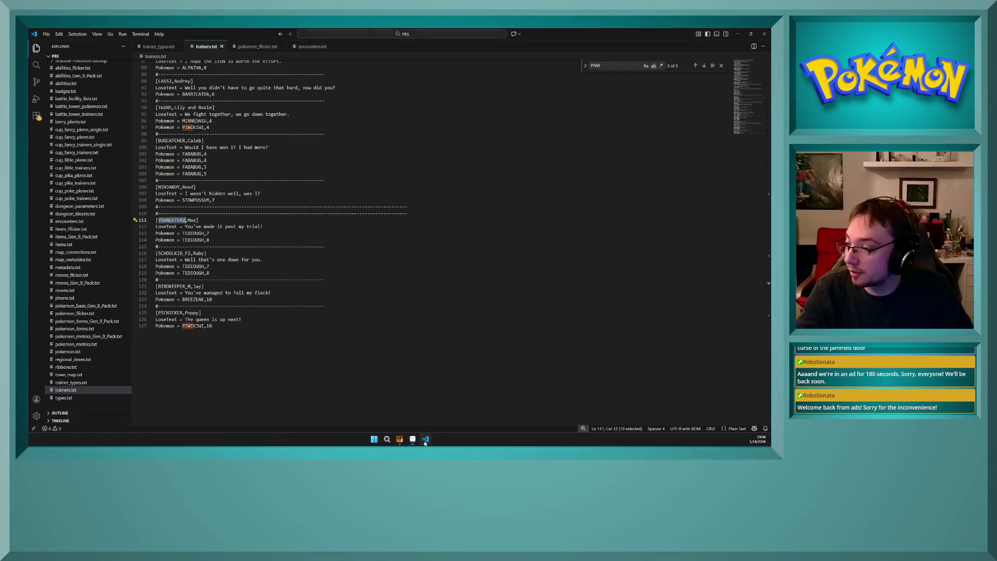
left_click(262, 326)
left_click(204, 259)
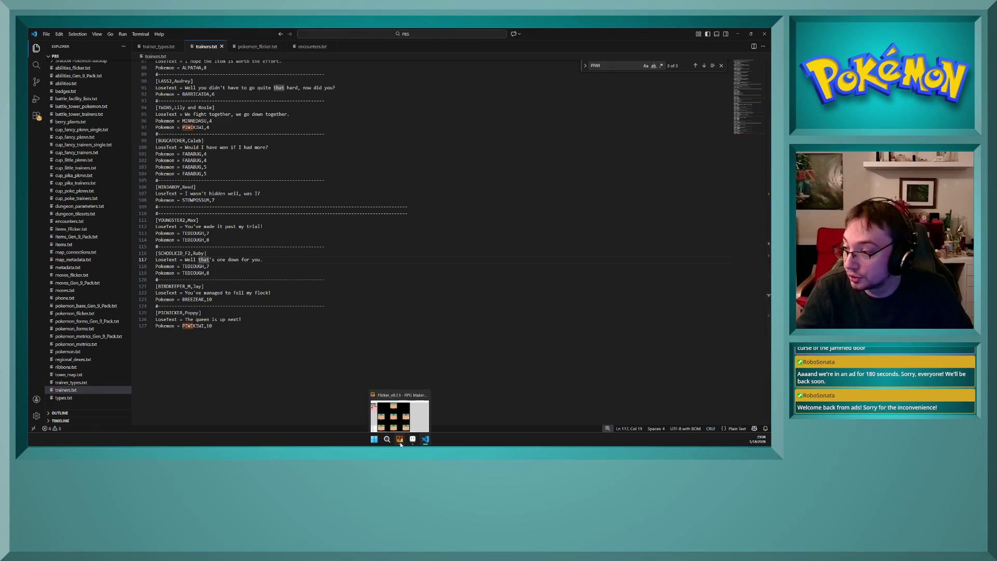
left_click(400, 439)
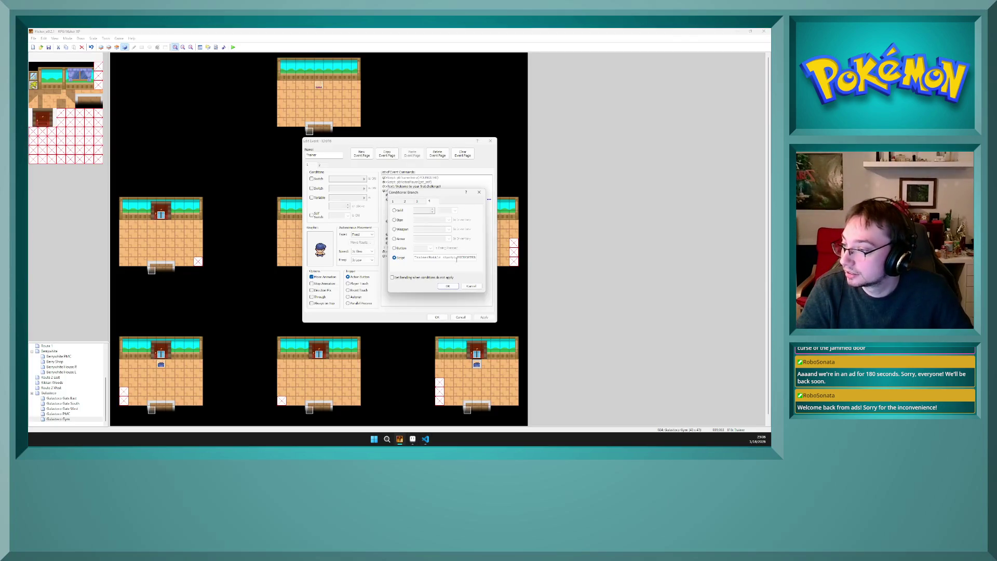
Step: Edit the battle condition script to reference trainer ROBOGIARL1 named "Ruby" and confirm it
mouse_move(458, 257)
left_mouse_down()
mouse_move(472, 257)
mouse_move(462, 260)
left_mouse_up()
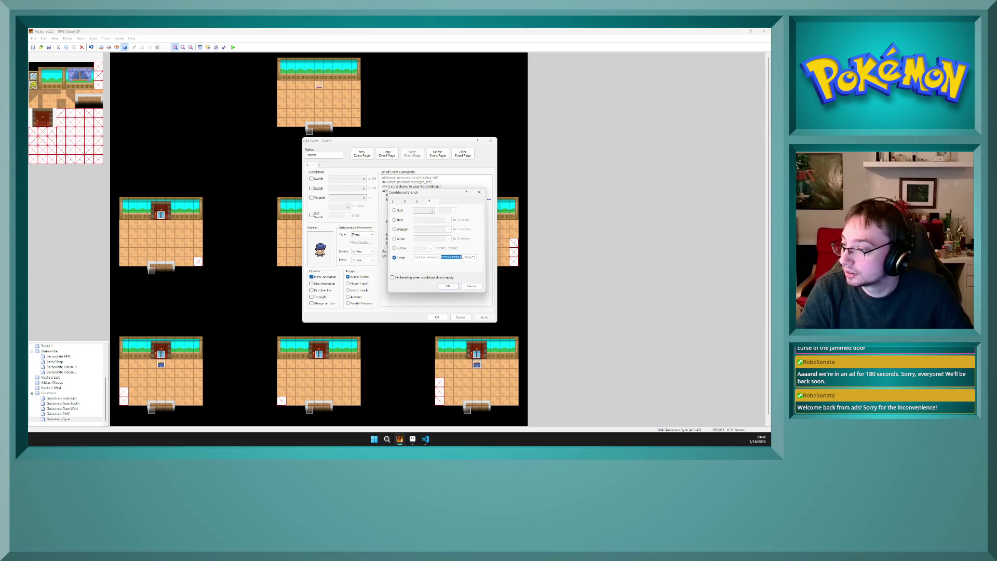
type("ROBOGIA")
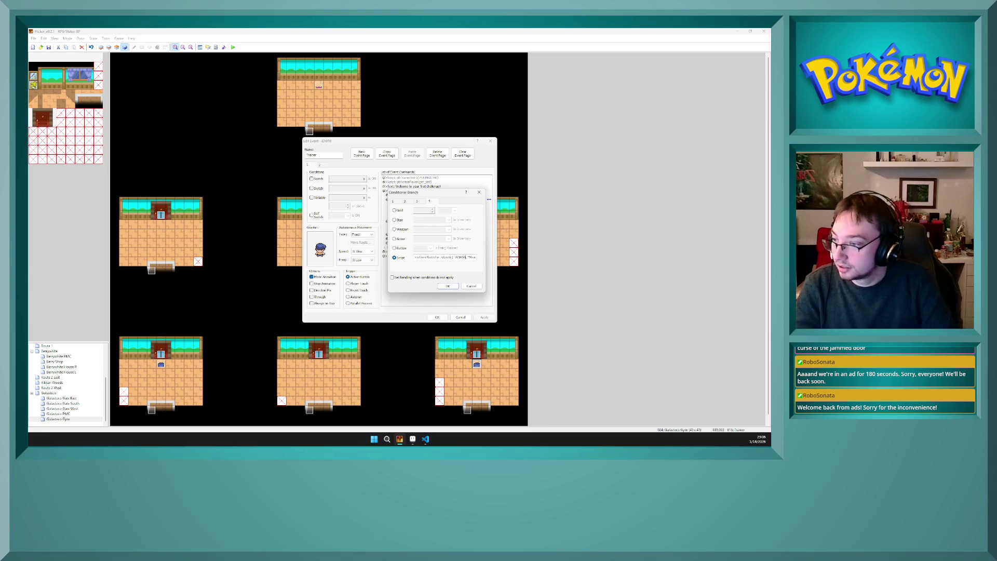
type("RL")
type("1")
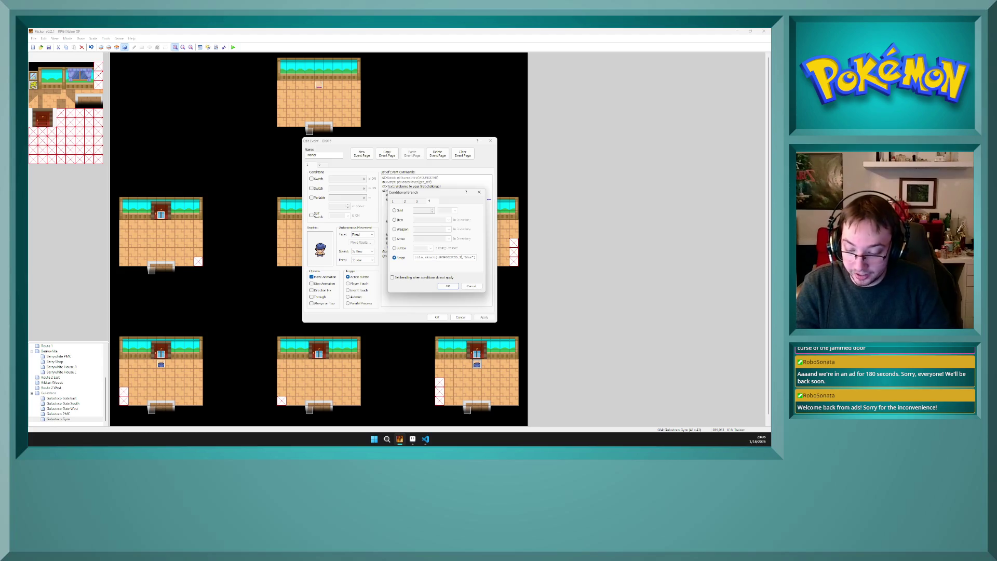
left_click(471, 258)
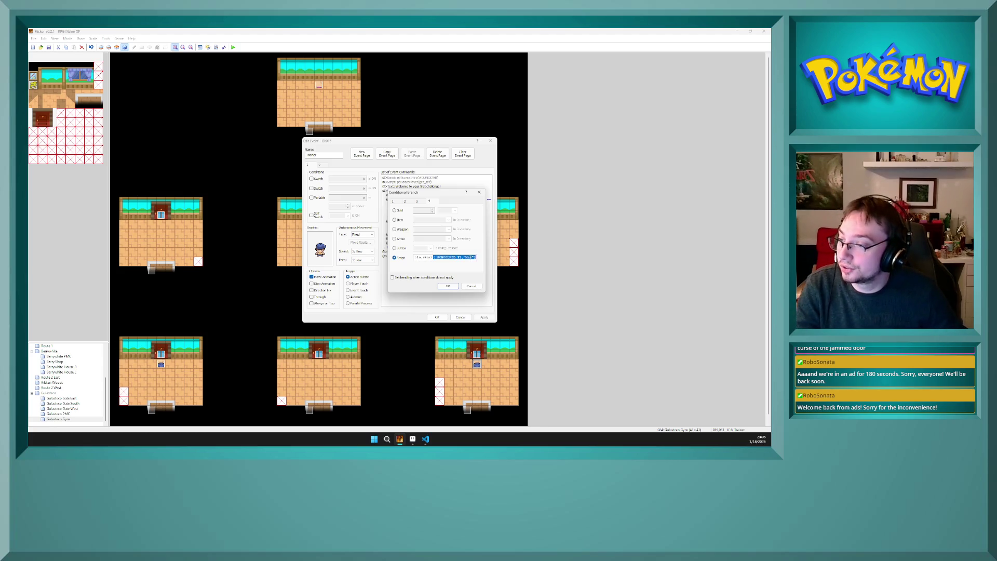
left_click_drag(468, 262, 467, 259)
type("1,\"Ruby")
left_click(448, 287)
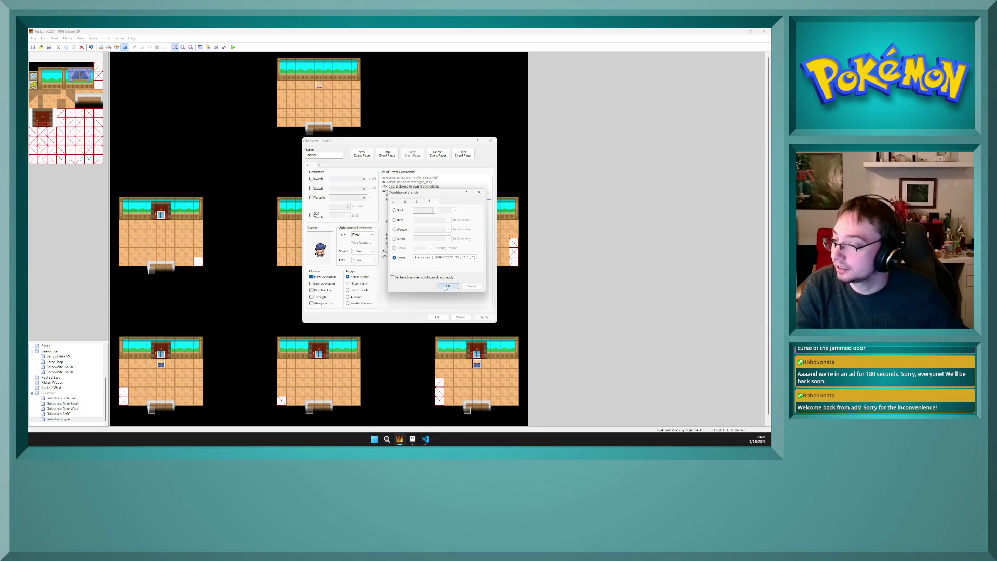
left_click(425, 252)
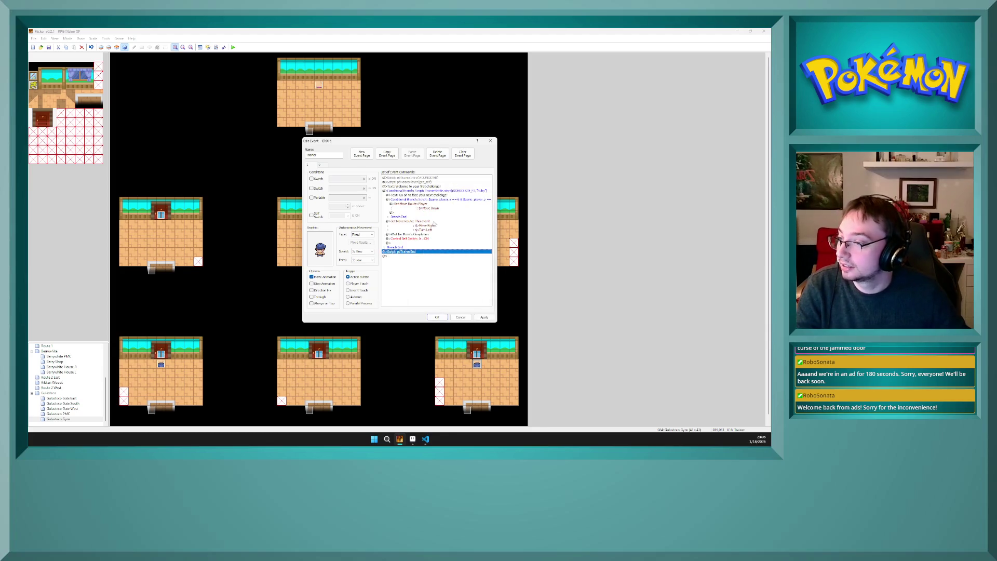
Step: Remove the trailing value from the inner player-position condition and confirm the branch
left_click(458, 200)
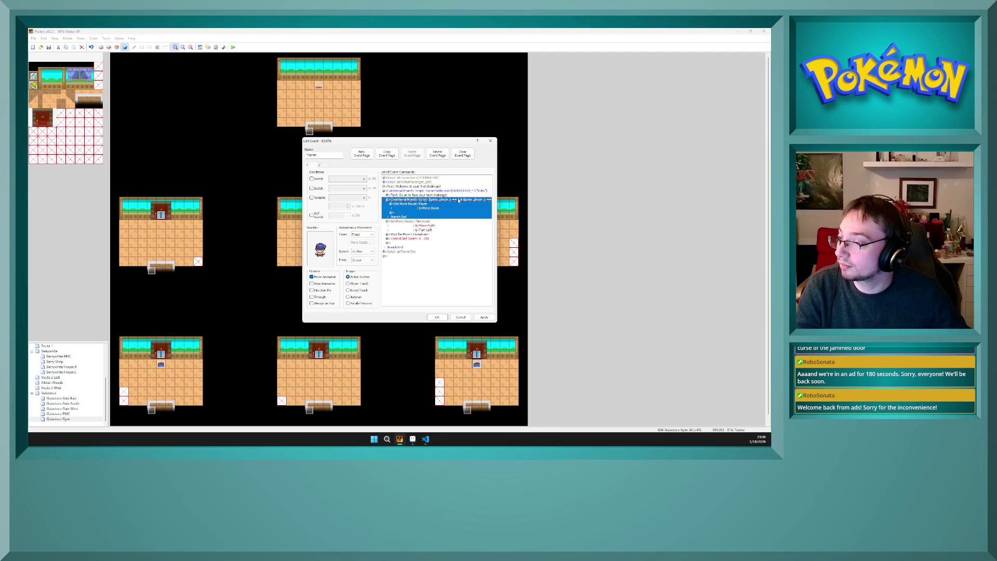
key("space")
left_click_drag(466, 258, 477, 258)
left_click(474, 258)
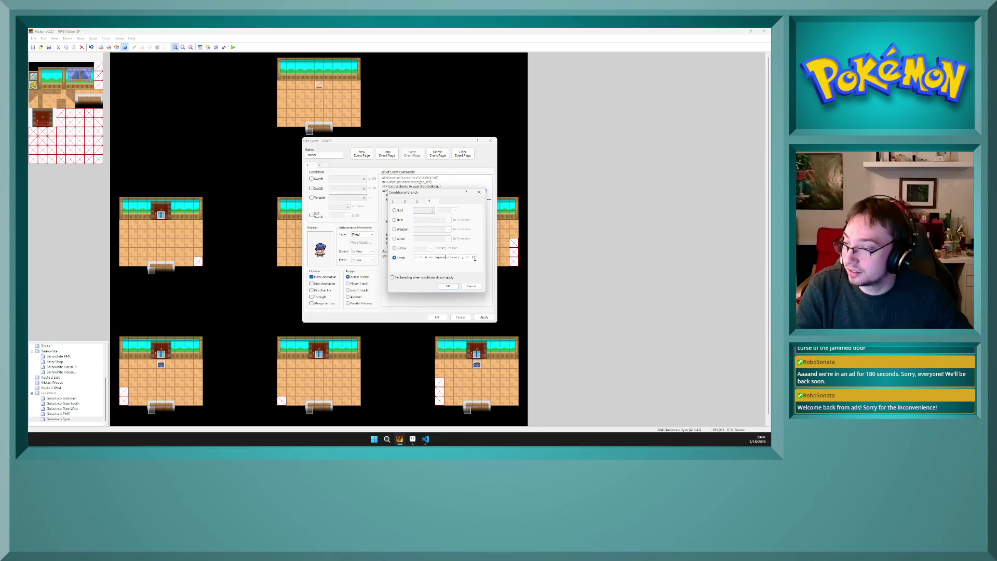
key("Home")
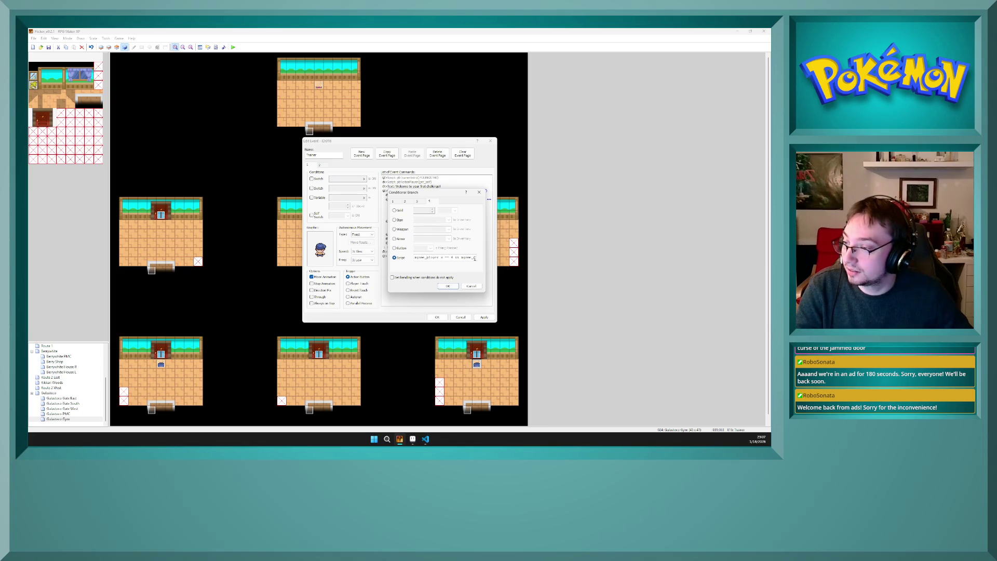
key("Right")
key("Right")
key("Right")
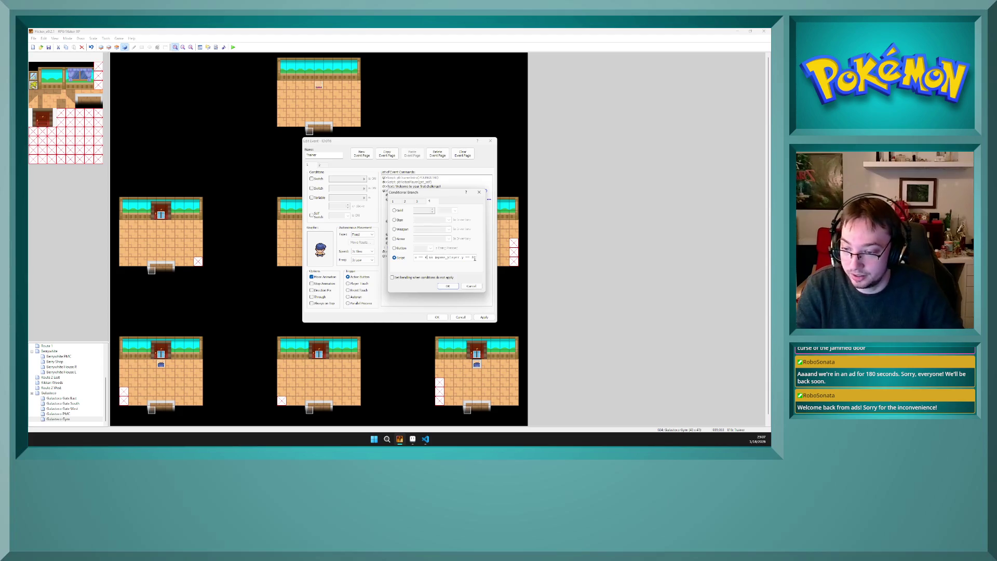
key("BackSpace")
key("BackSpace")
left_click(449, 288)
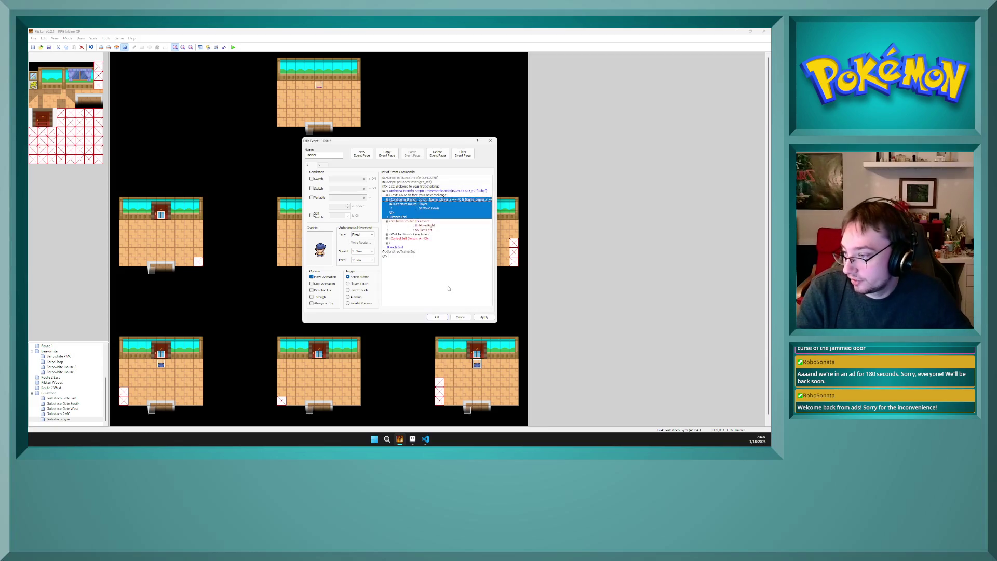
left_click(438, 225)
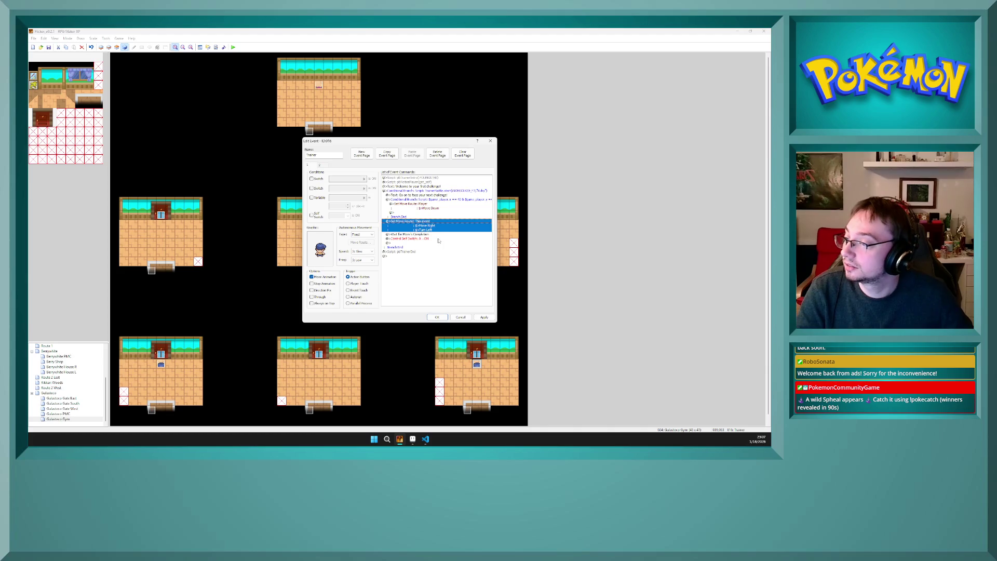
Step: Give the trainer event's first page the SchoolKid_F2 sprite
left_click(486, 321)
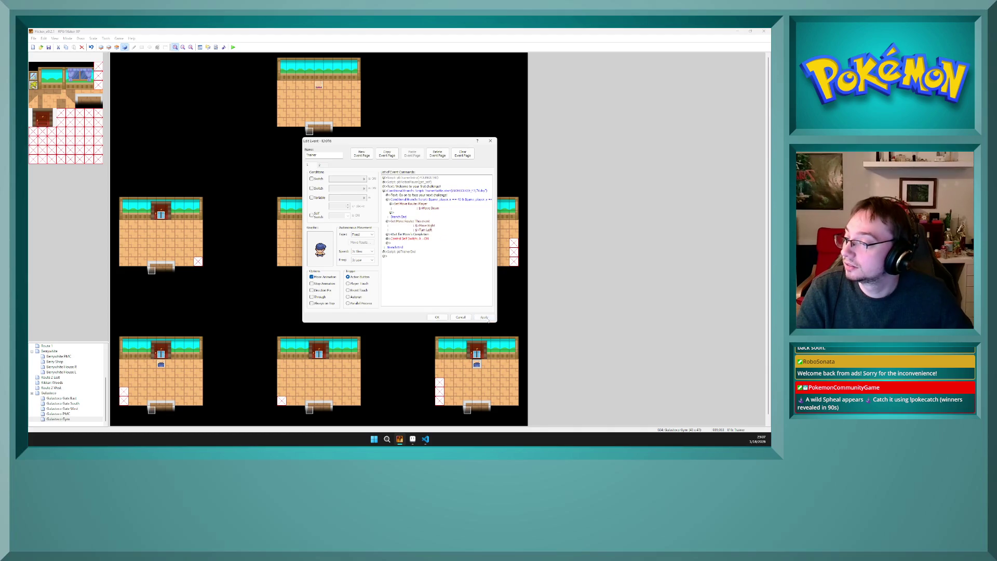
double_click(319, 248)
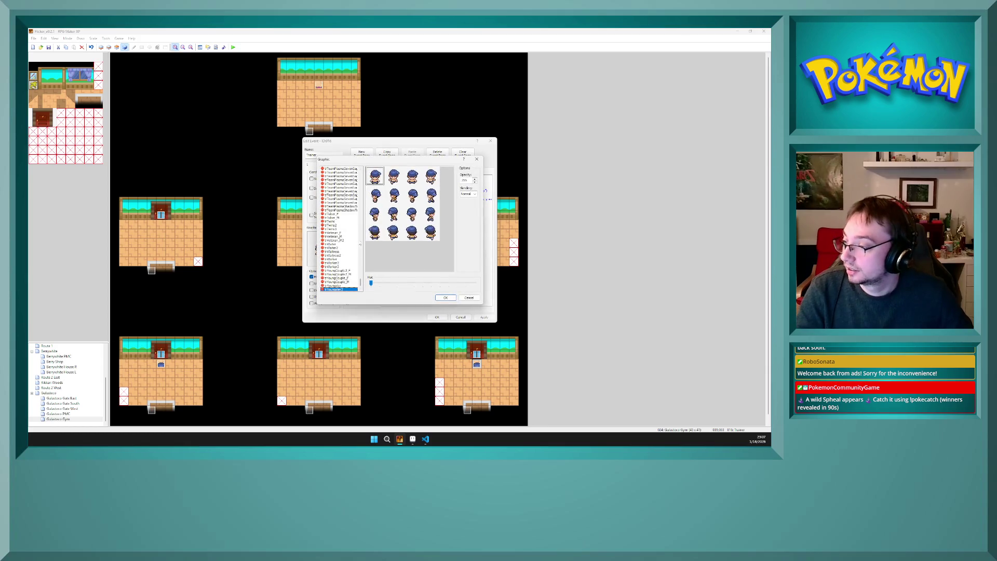
left_click_drag(360, 283, 361, 278)
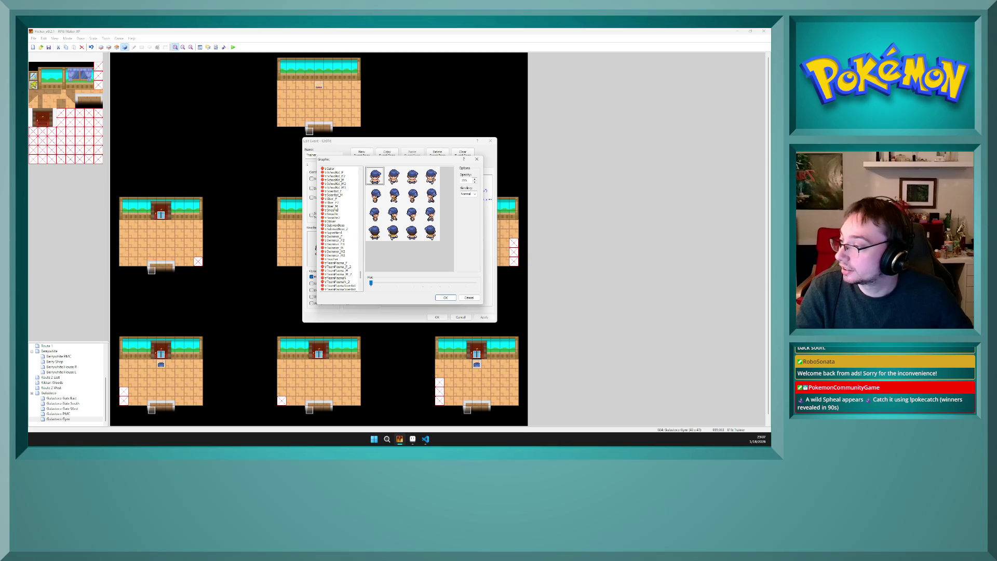
left_click(341, 176)
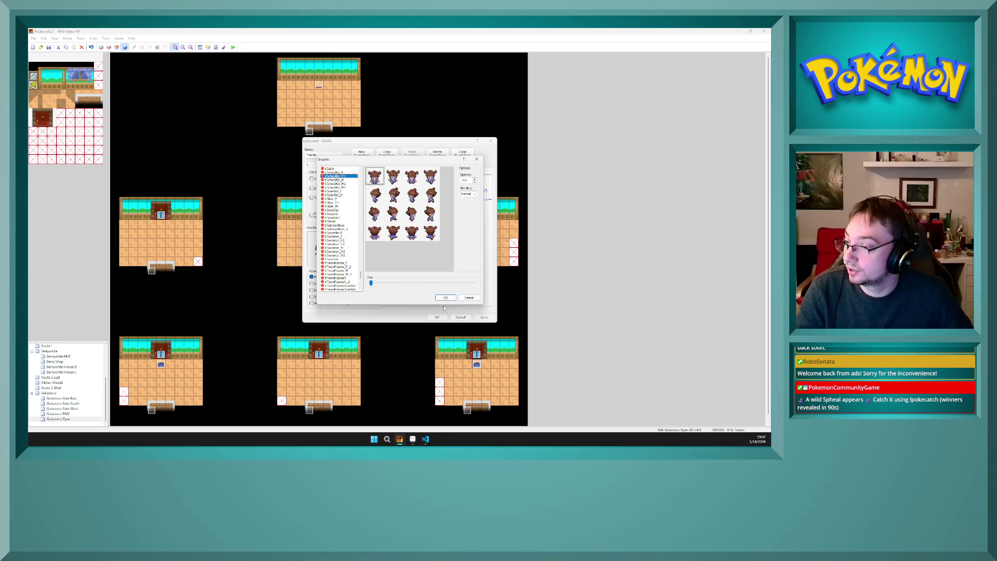
left_click(445, 298)
Step: Give page 2 the SchoolKid_F2 sprite as well and close the event editor with OK
left_click(320, 165)
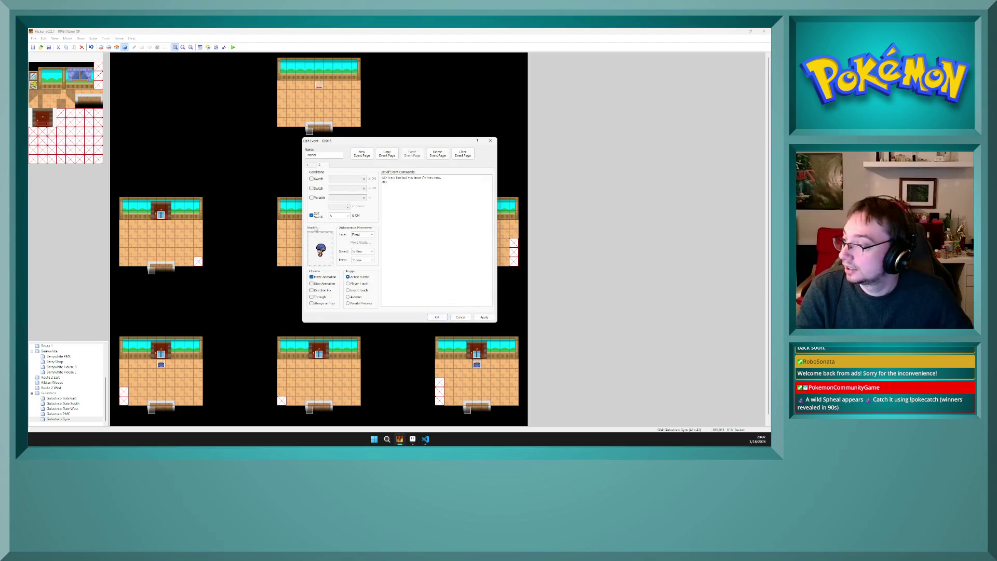
double_click(320, 249)
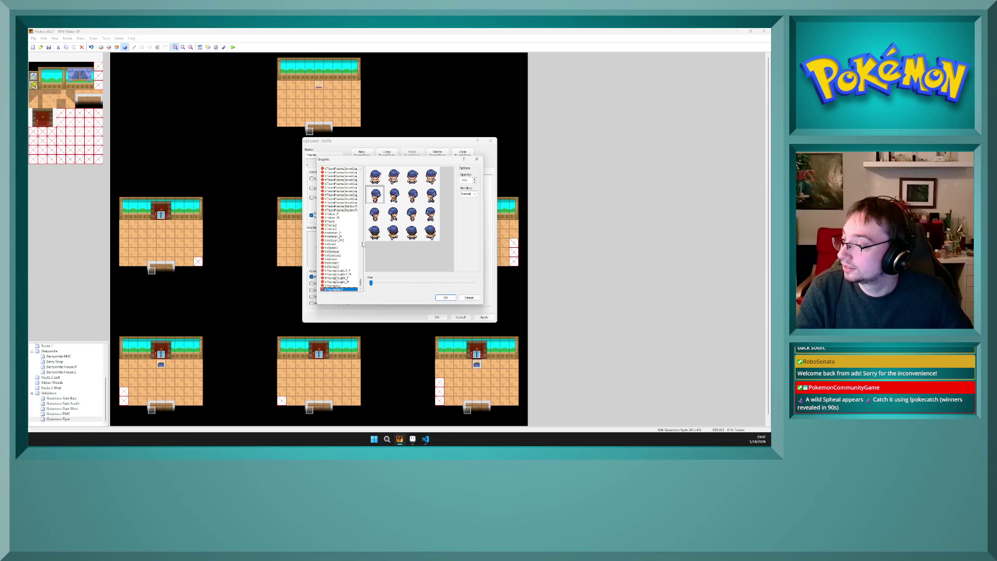
scroll(344, 245, "up", 10)
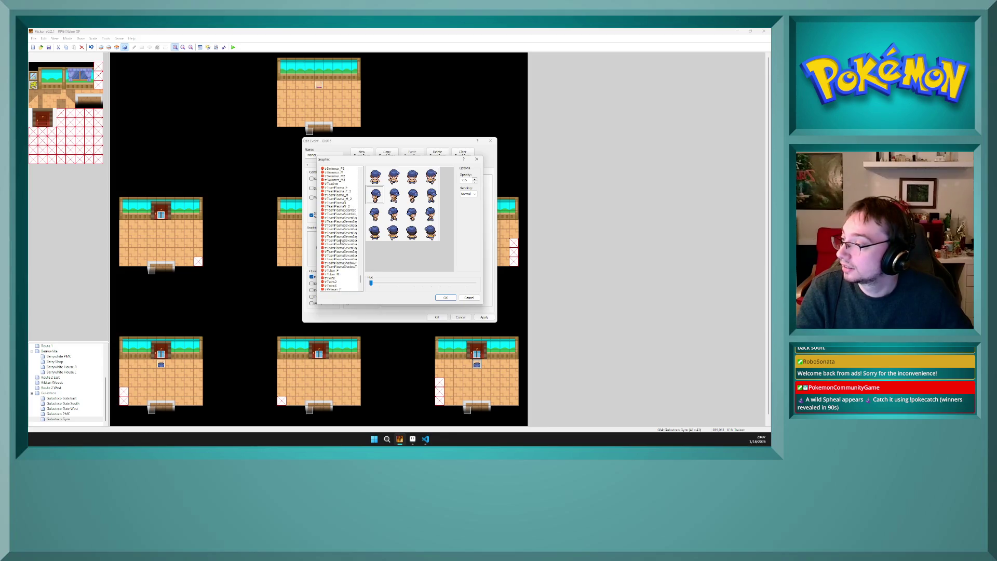
scroll(339, 240, "up", 1)
left_click(340, 172)
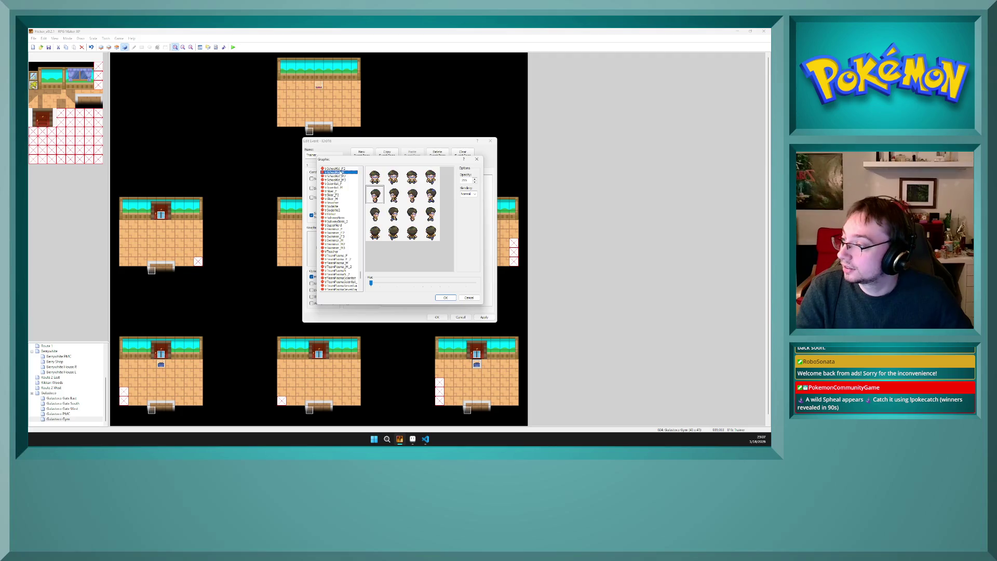
left_click(340, 169)
left_click(446, 298)
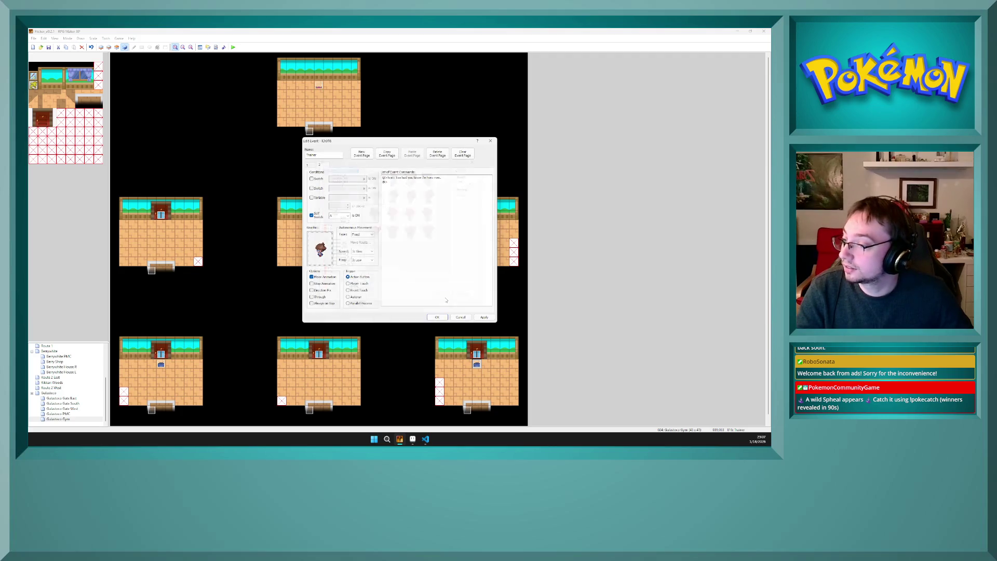
left_click(485, 318)
left_click(437, 317)
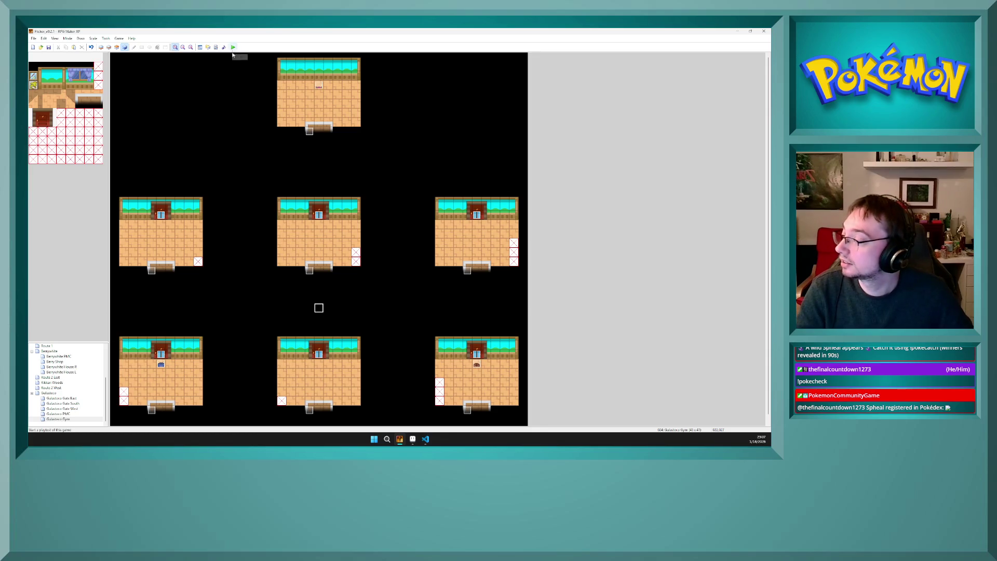
scroll(48, 359, "up", 4)
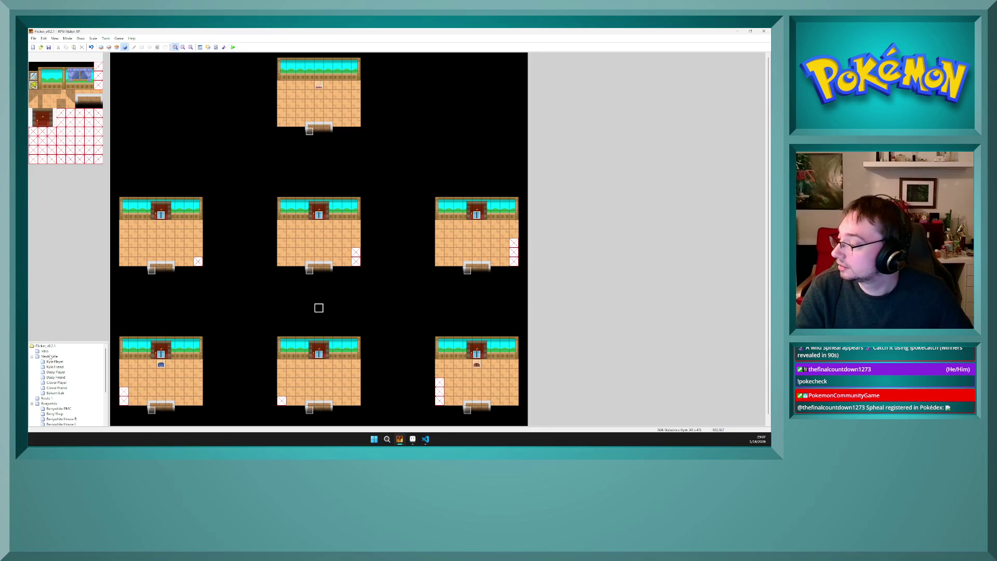
Step: Point the Intro map start event's Transfer Player at an arrival tile inside the Gulasteco Gym
left_click(45, 351)
double_click(290, 188)
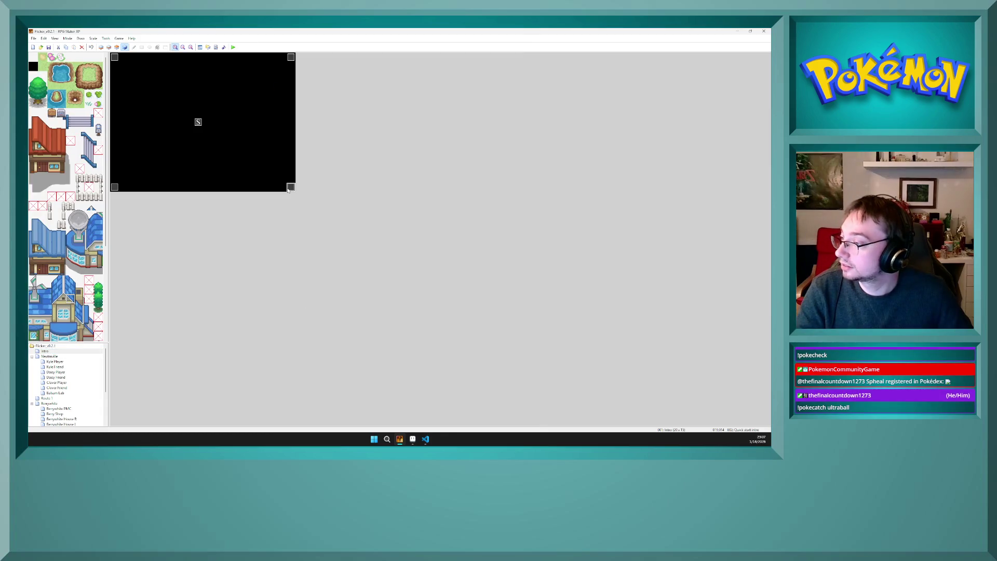
double_click(424, 231)
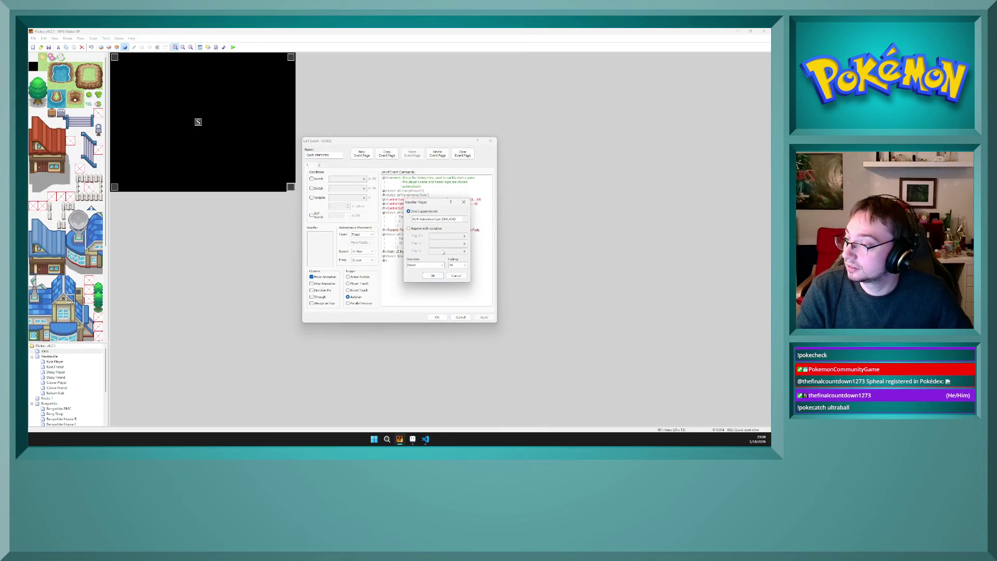
left_click(451, 218)
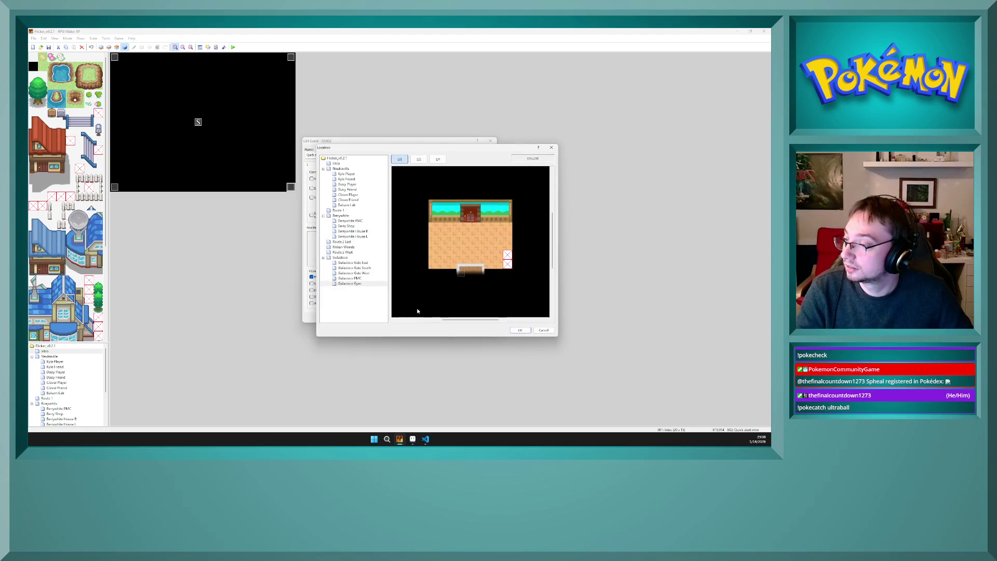
scroll(552, 242, "up", 1)
left_click(498, 276)
left_click(520, 330)
left_click(426, 277)
left_click(477, 314)
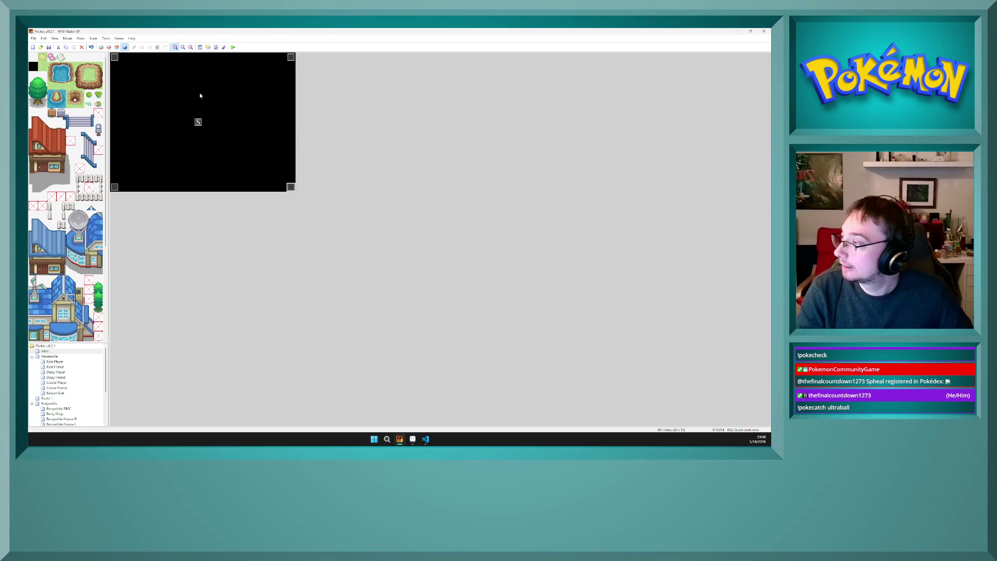
left_click(233, 48)
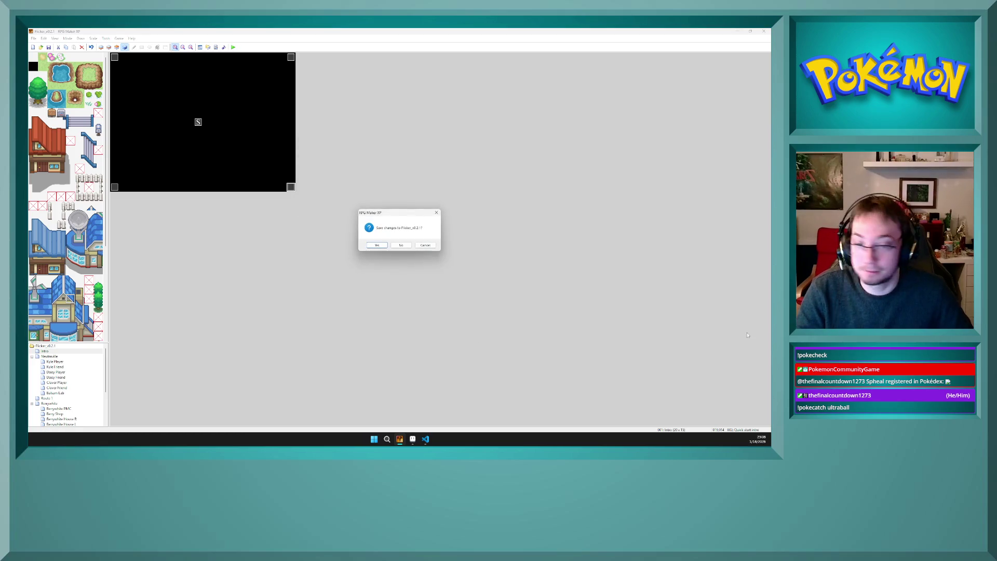
Step: Save changes, then retry Playtest until the debug game window launches
left_click(377, 245)
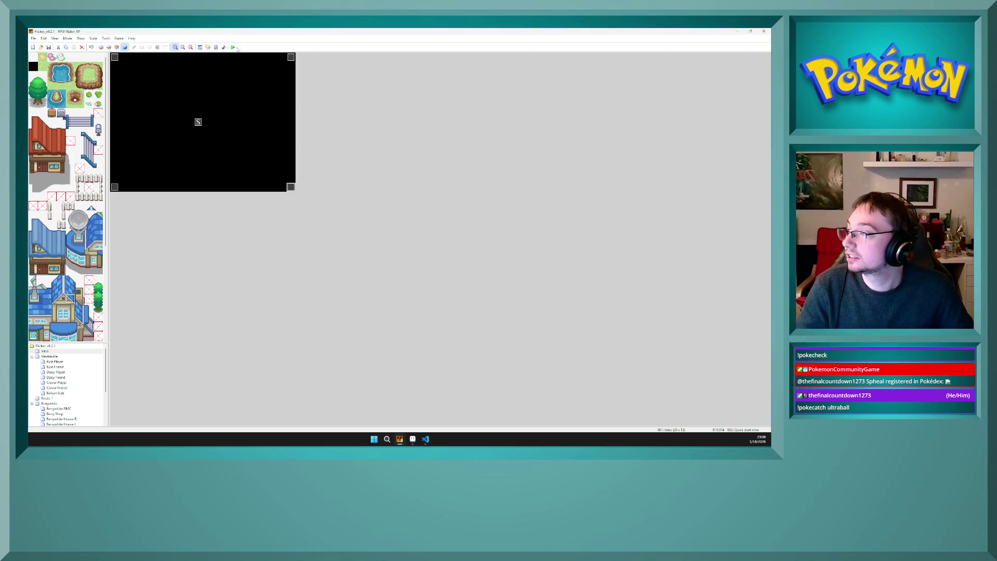
left_click(233, 47)
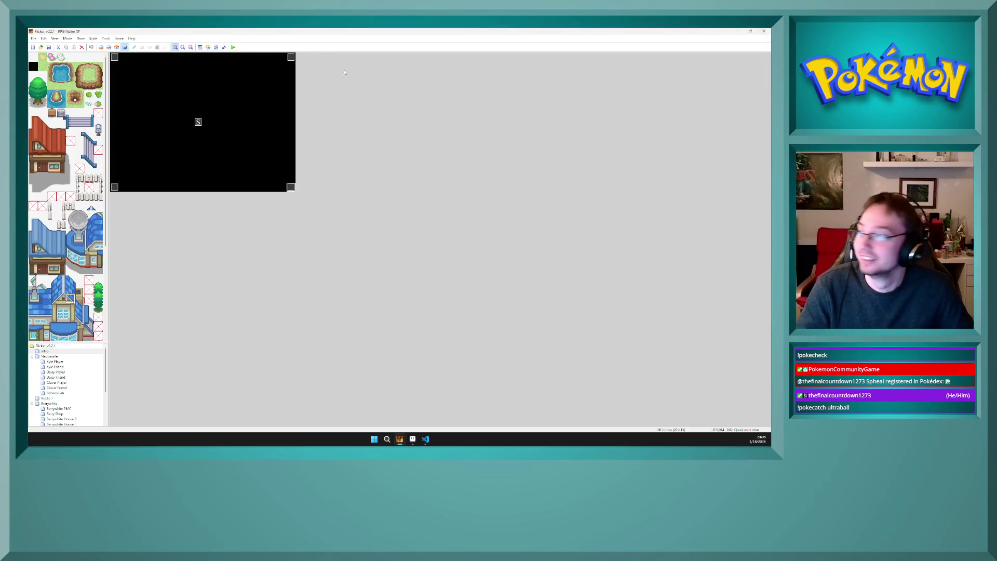
left_click(233, 47)
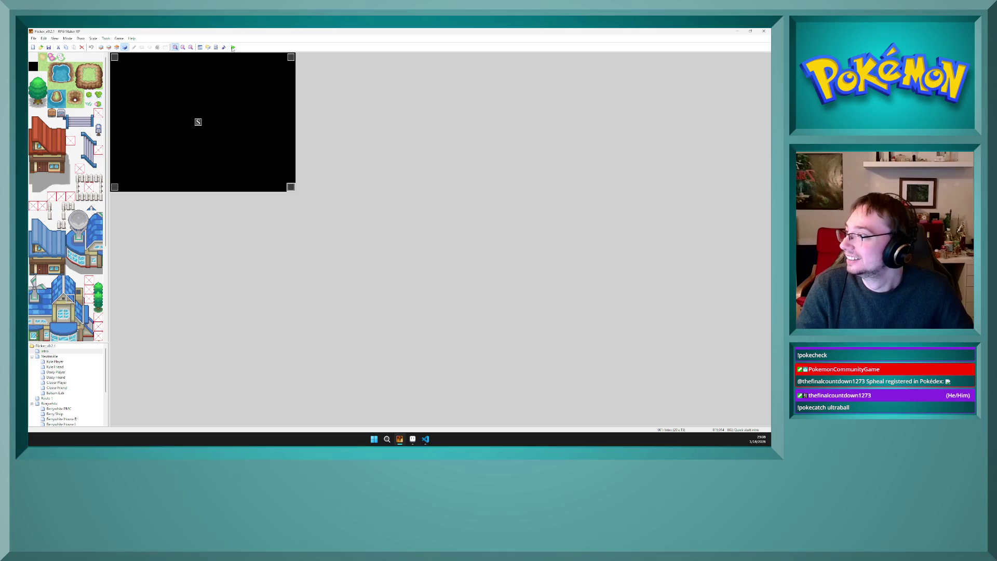
left_click(234, 47)
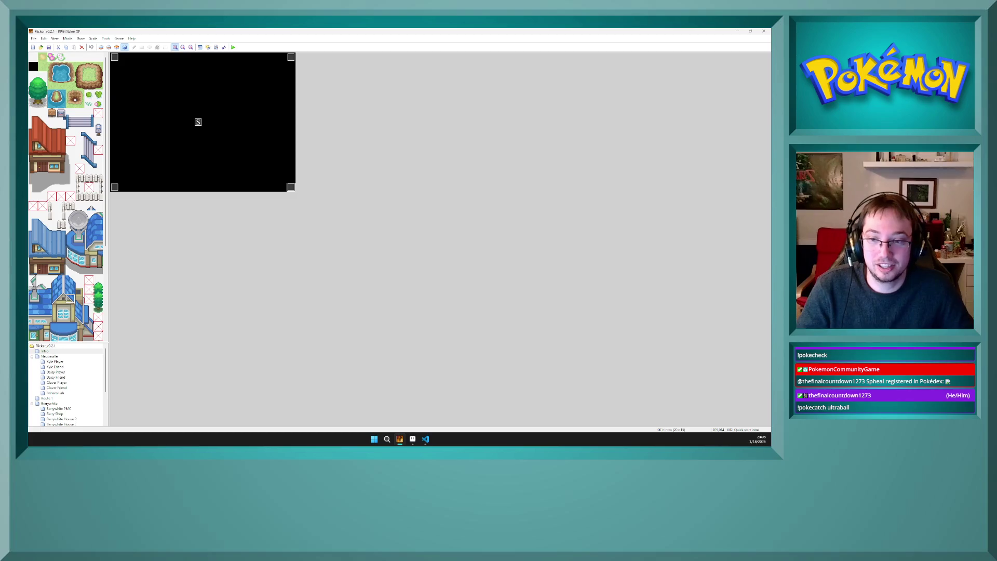
left_click(235, 47)
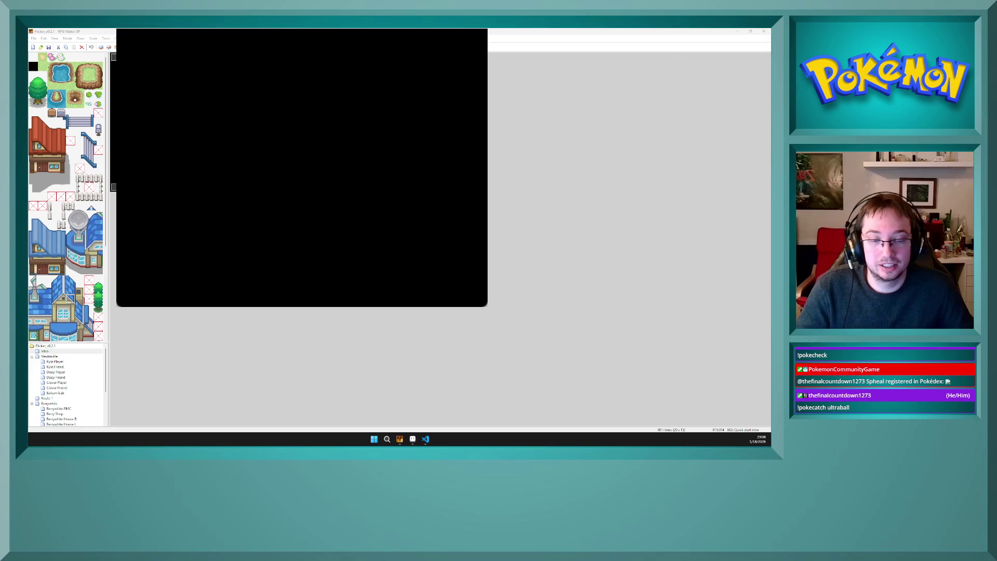
Step: Start the game past the gym welcome and open the debug menu's Pokémon options
key("Return")
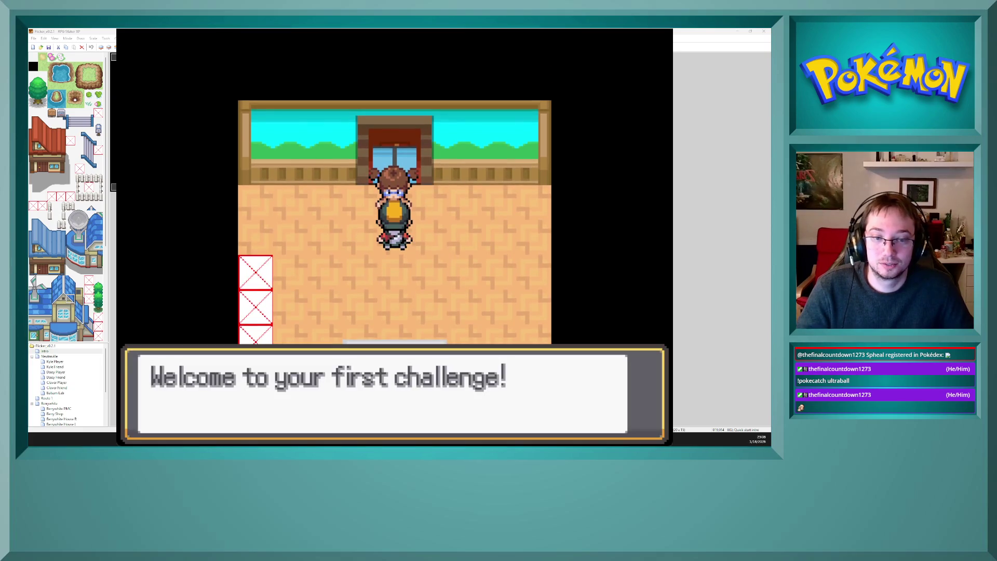
key("Return")
key("Return")
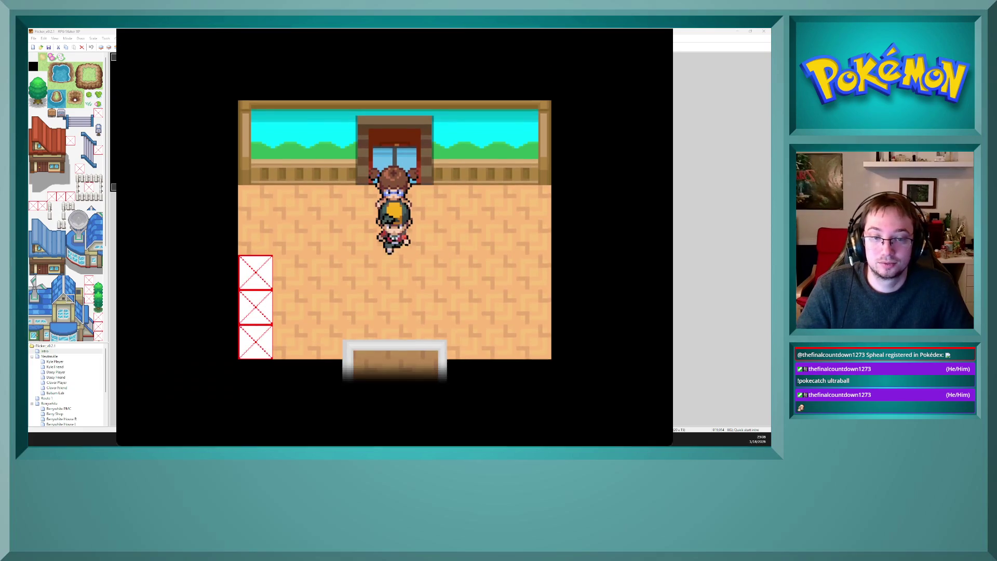
key("Down")
key("F9")
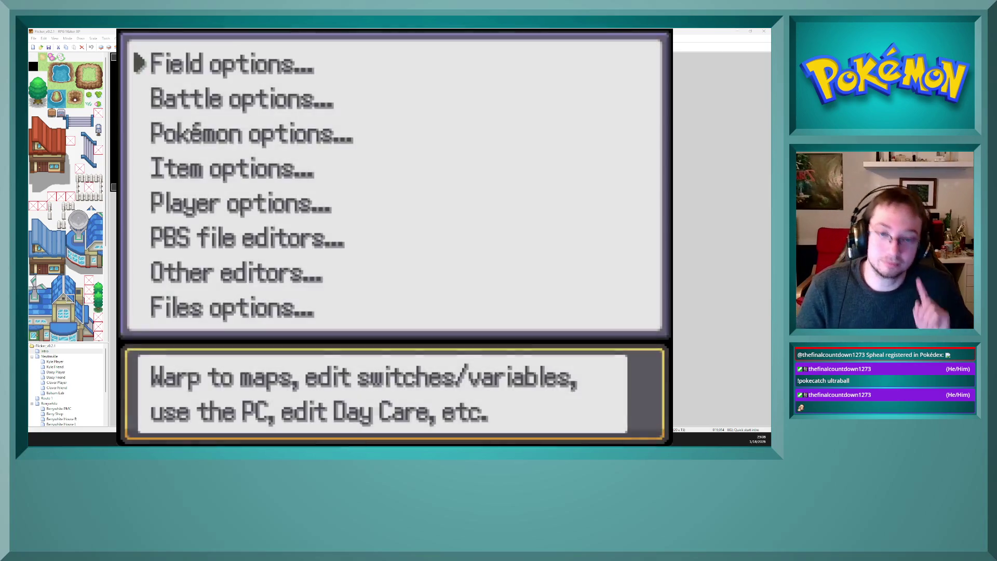
key("Down")
key("Down")
key("Return")
Step: Add a level 15 Bopurr to the party and leave the debug menu
key("Up")
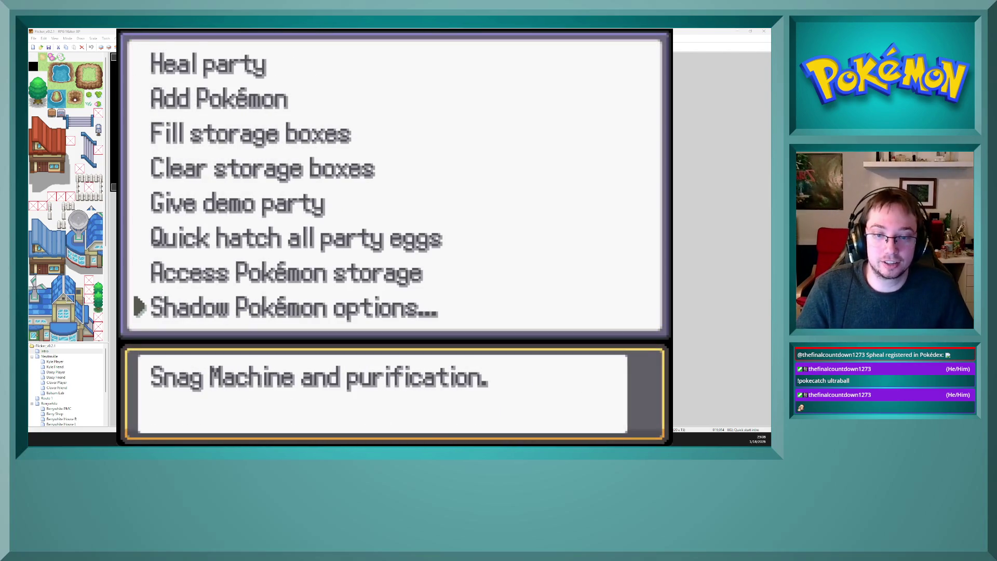
key("Down")
key("Down")
key("Return")
key("Up")
key("Up")
key("Up")
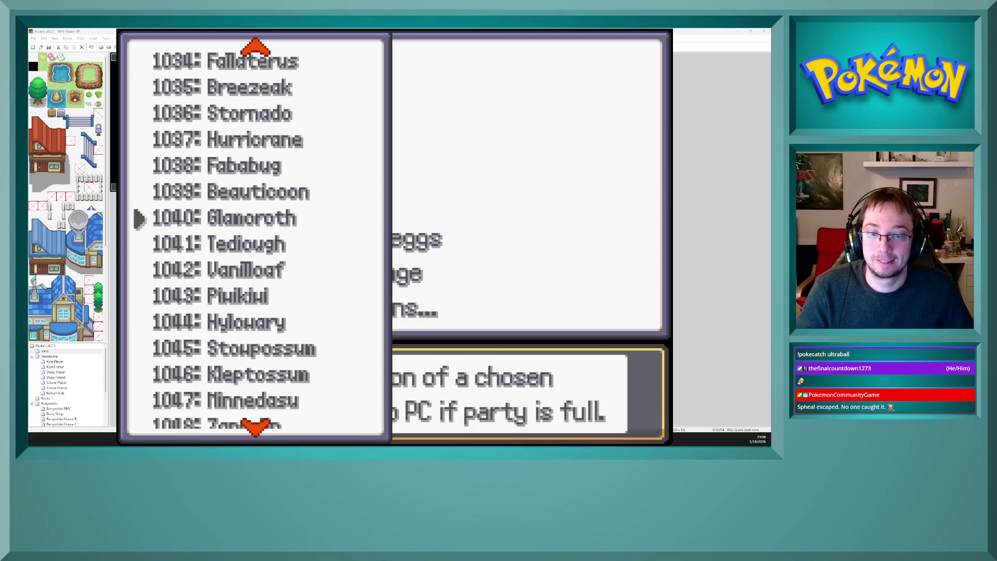
key("Left")
key("Return")
key("Up")
key("Return")
key("Escape")
key("Escape")
Step: Walk up to the School Kid and talk to her to trigger the battle
key("Up")
key("Up")
key("Return")
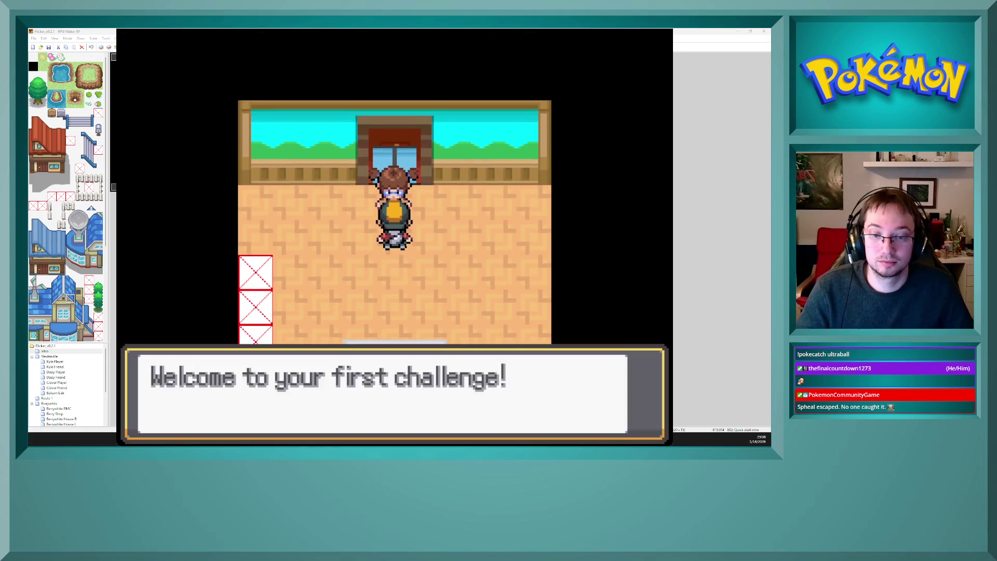
key("Return")
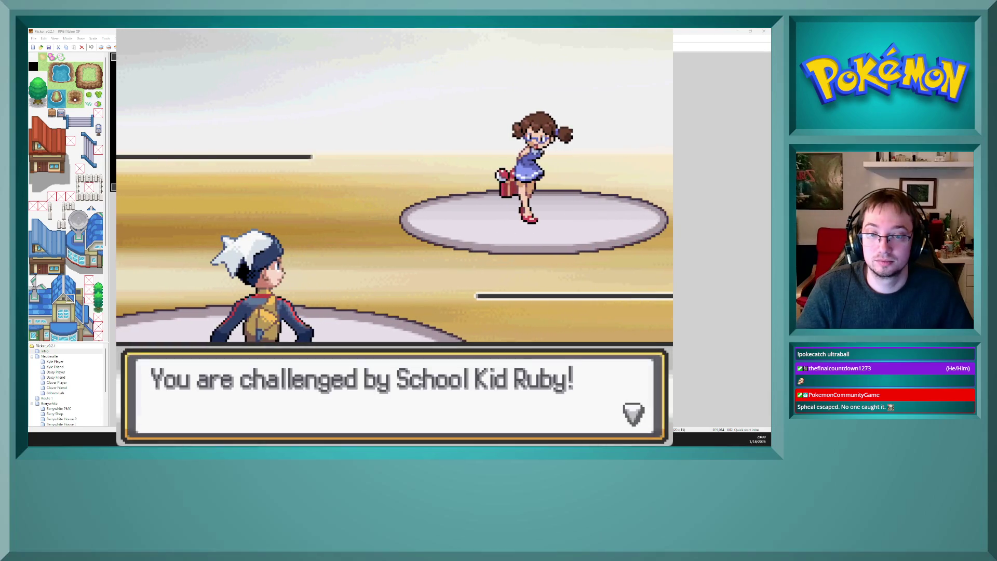
Step: Advance School Kid Ruby's challenge text until Bopurr's FIGHT/BAG/POKéMON/RUN menu appears
key("Return")
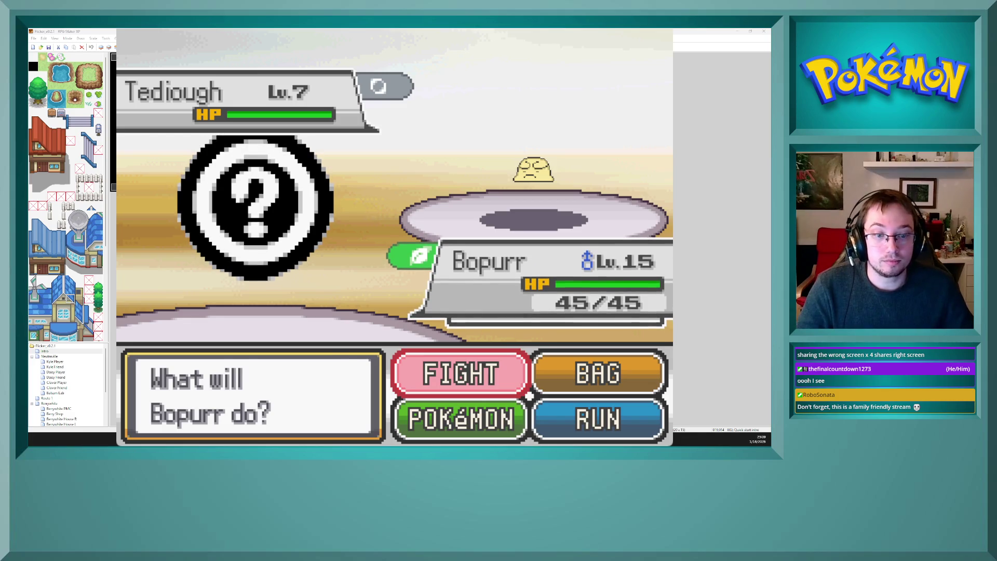
Step: Knock out Ruby's Tediough with Thunder Shock and Magical Leaf and clear the ₽160 victory messages
key("Return")
key("Down")
key("Return")
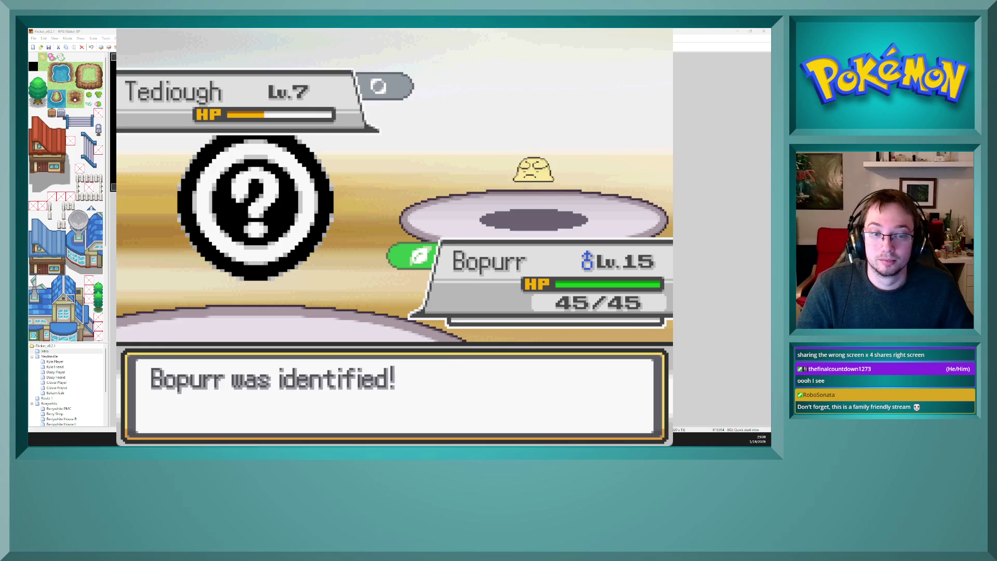
key("Return")
key("Return")
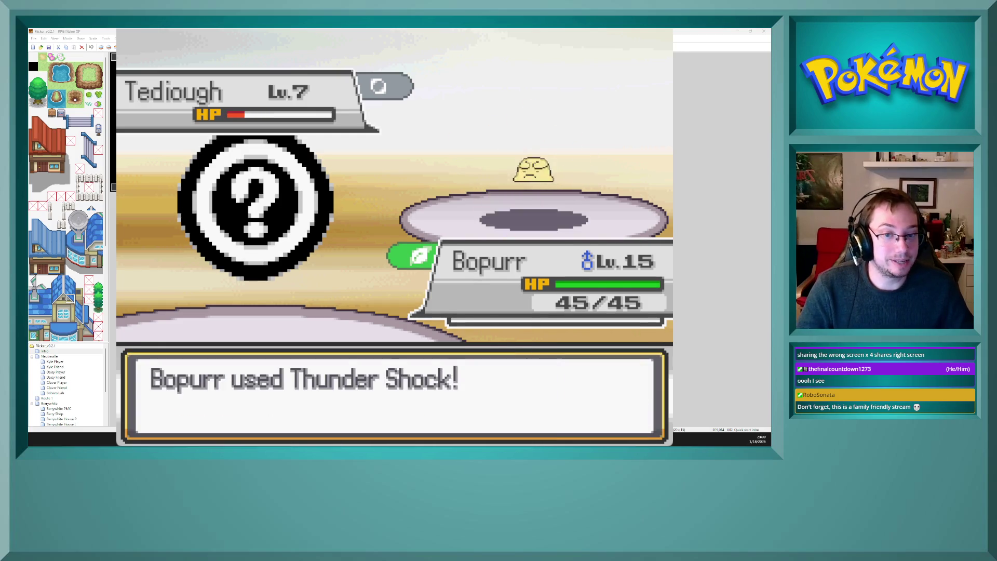
key("Return")
key("Return")
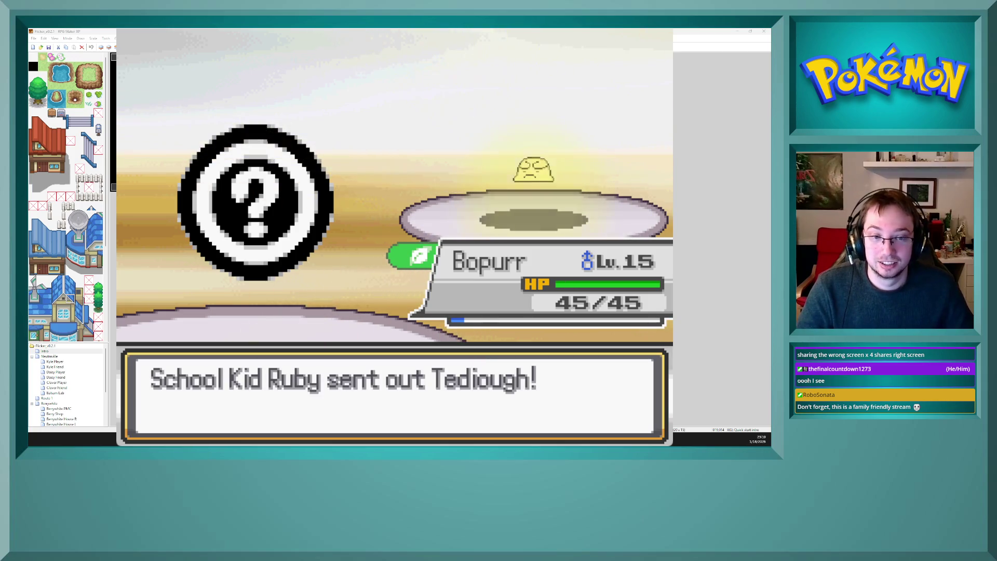
key("Return")
key("Right")
key("Return")
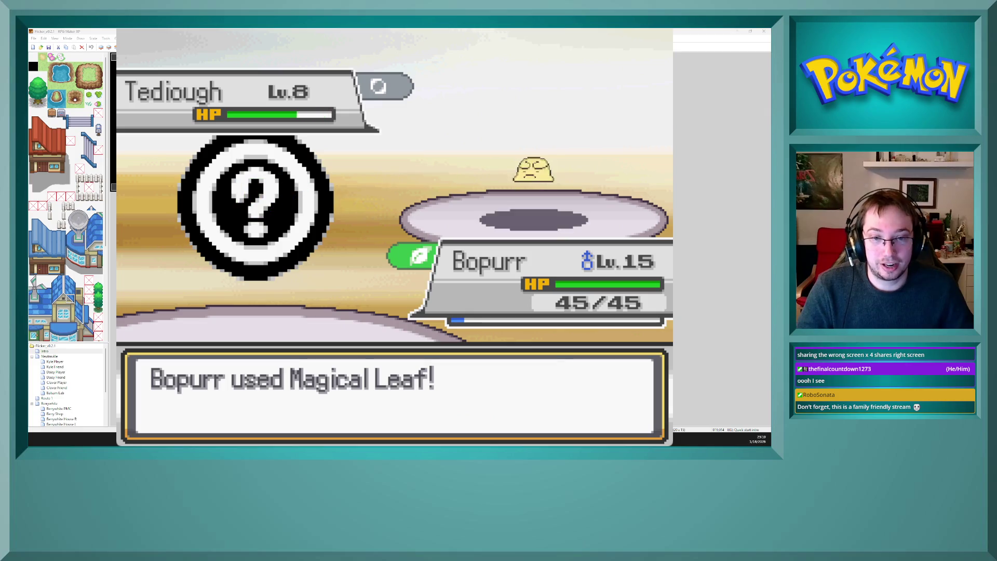
key("Return")
key("Return")
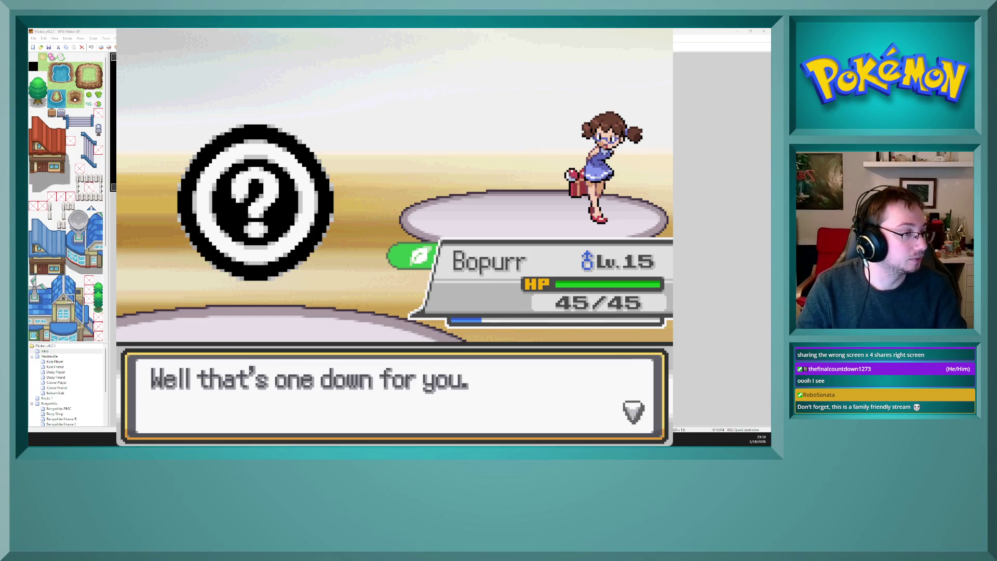
key("alt+Tab")
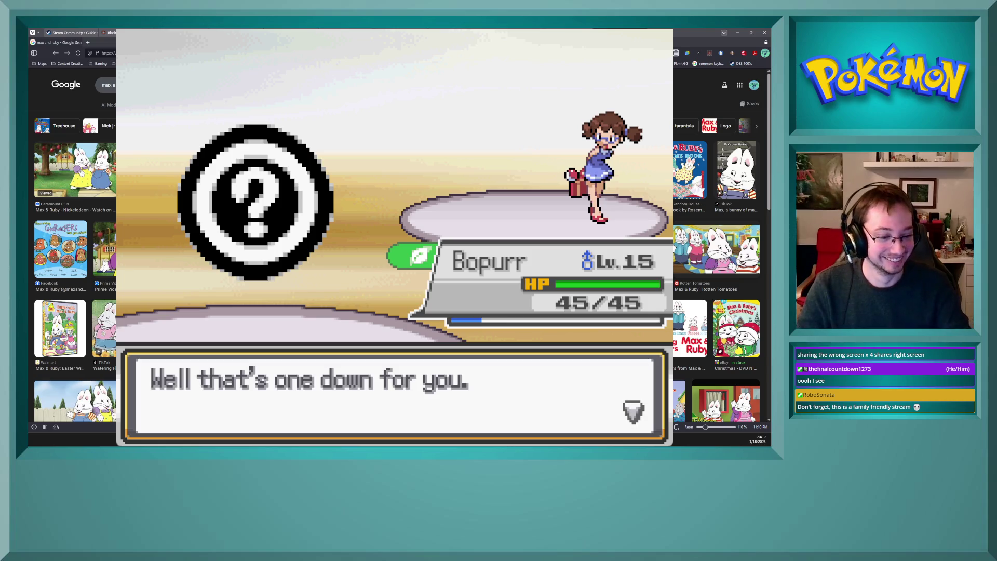
key("alt+Tab")
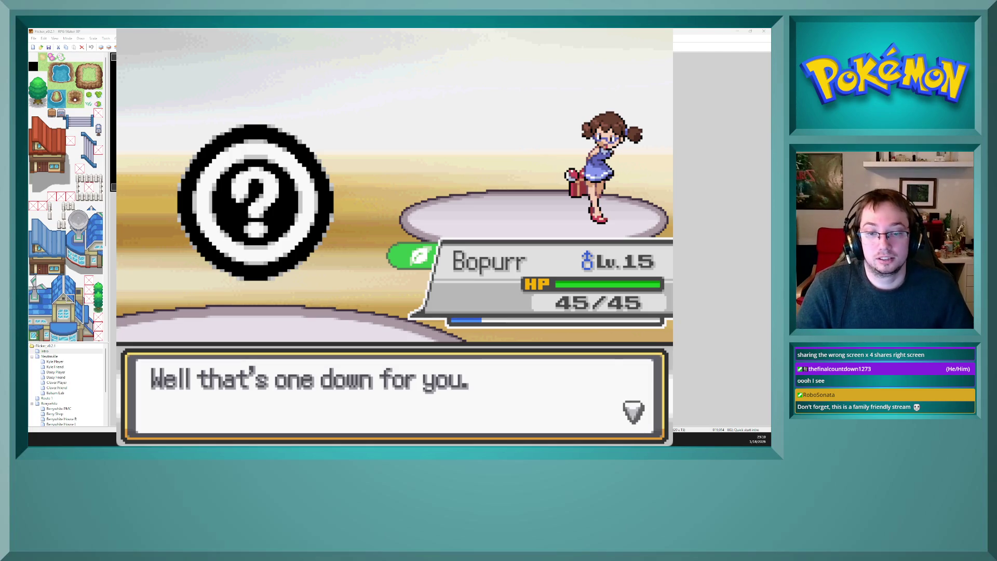
Step: Clear the defeated trainer's dialogue, prize money and next-challenge messages
key("c")
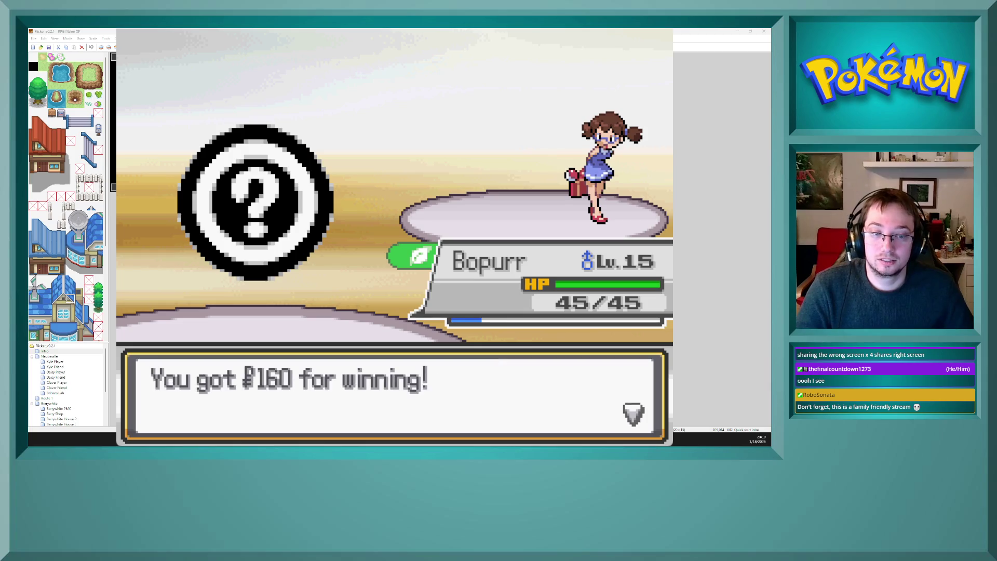
key("c")
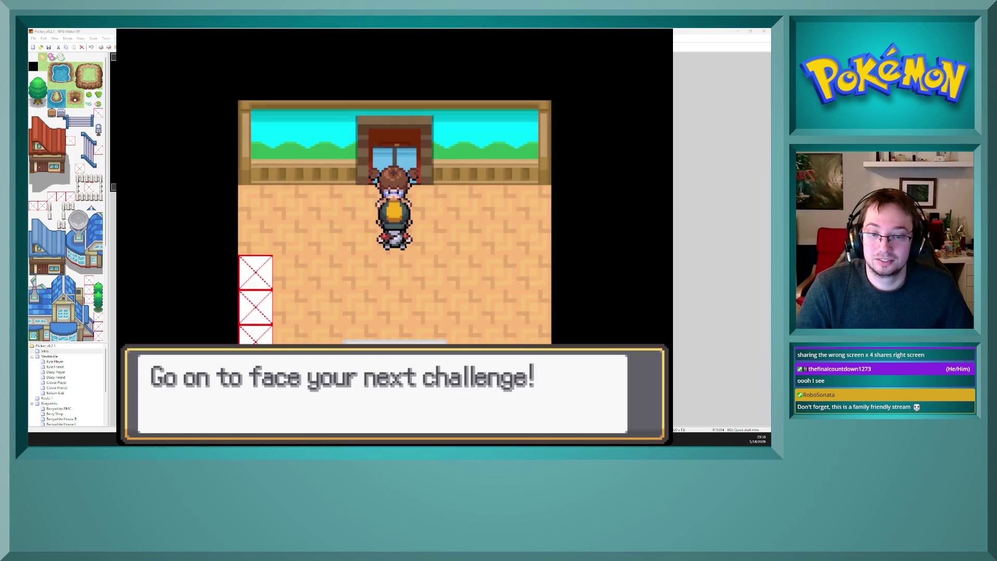
key("c")
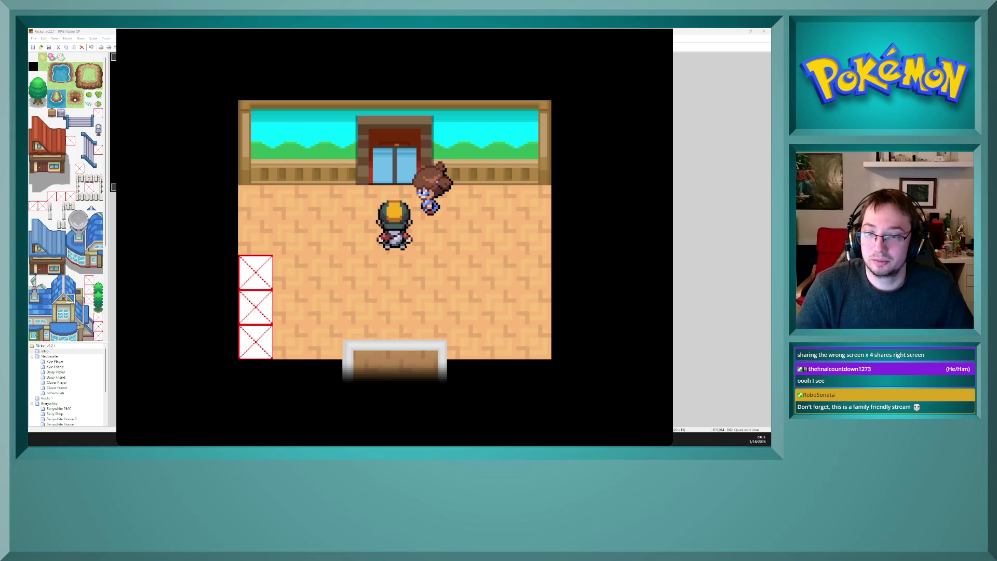
Step: Walk out of the gym to the crossroad, then back up and into the gym
key("Up")
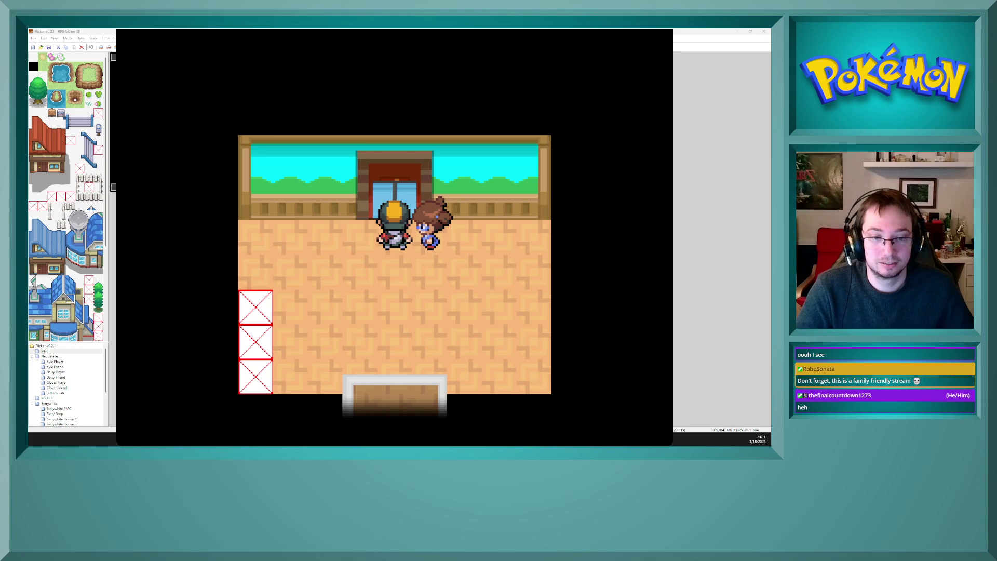
key("Up")
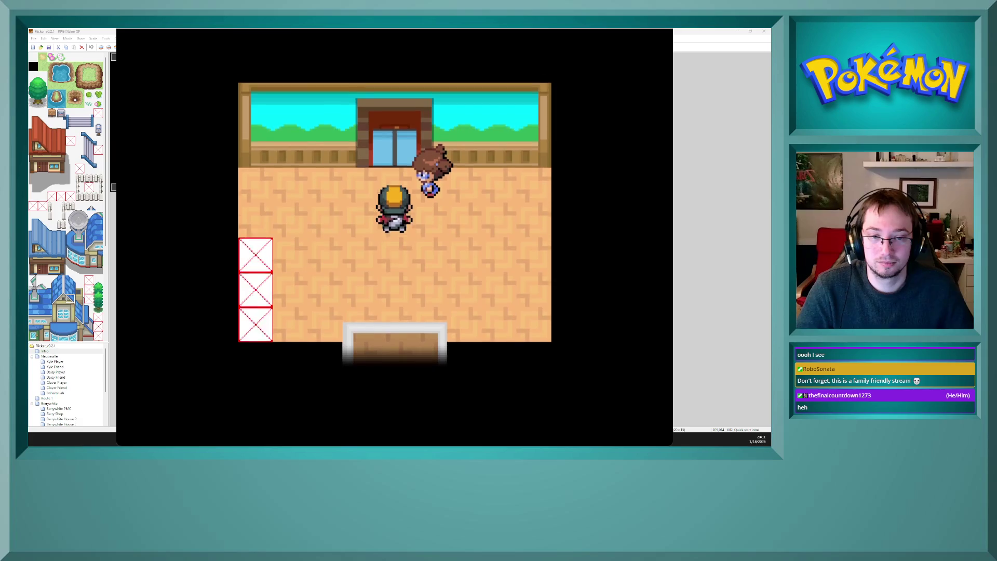
key("Down")
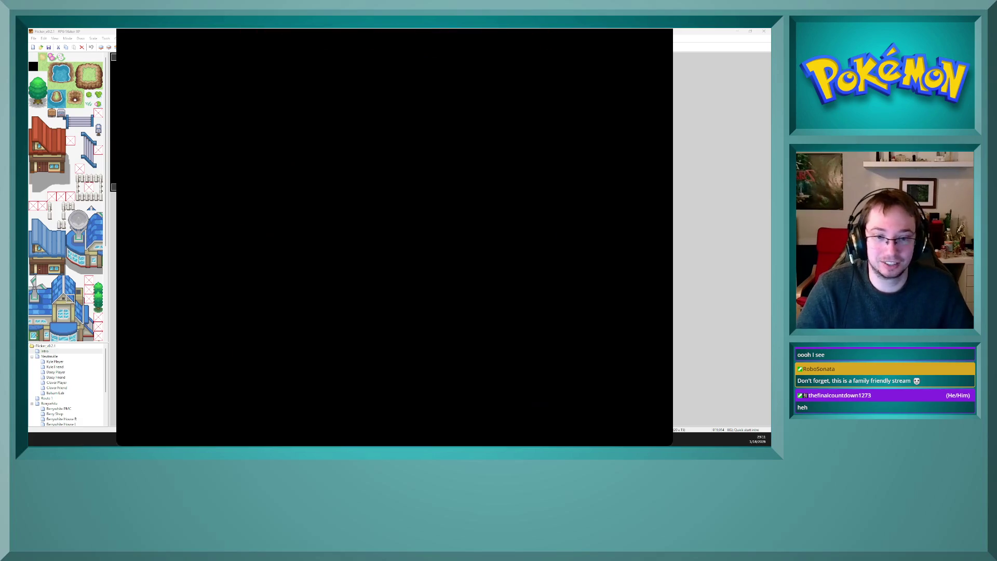
key("Down")
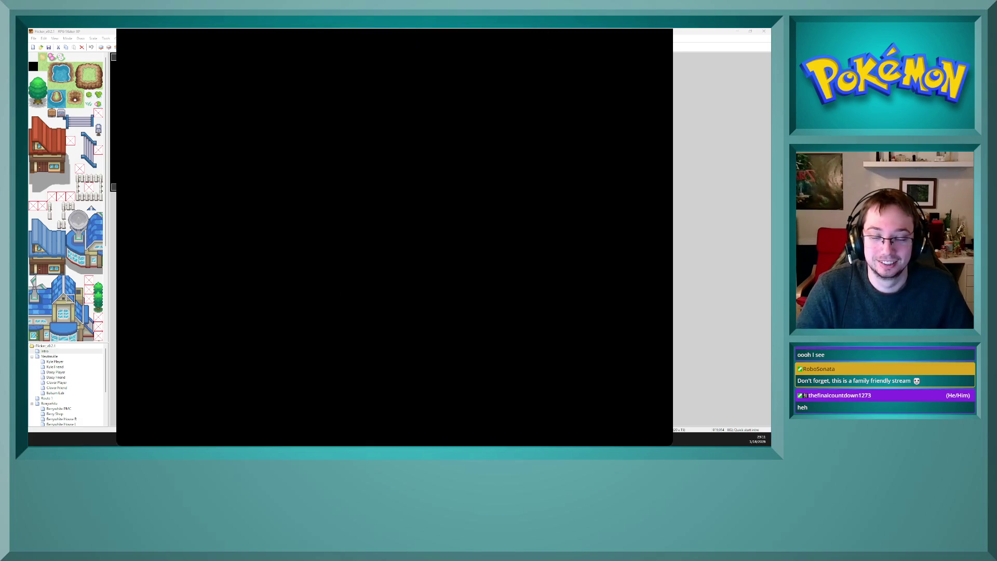
key("Down")
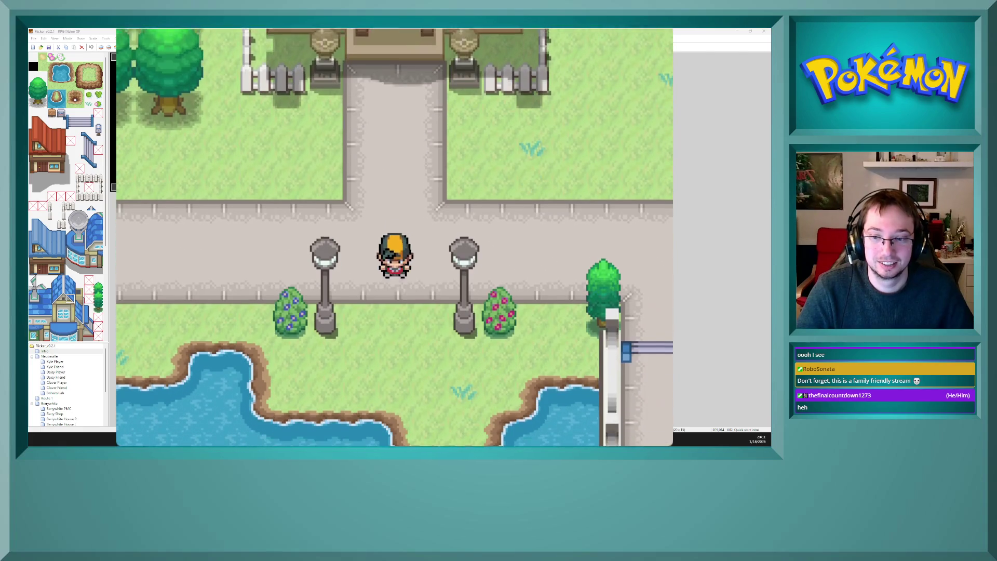
key("Up")
key("Up")
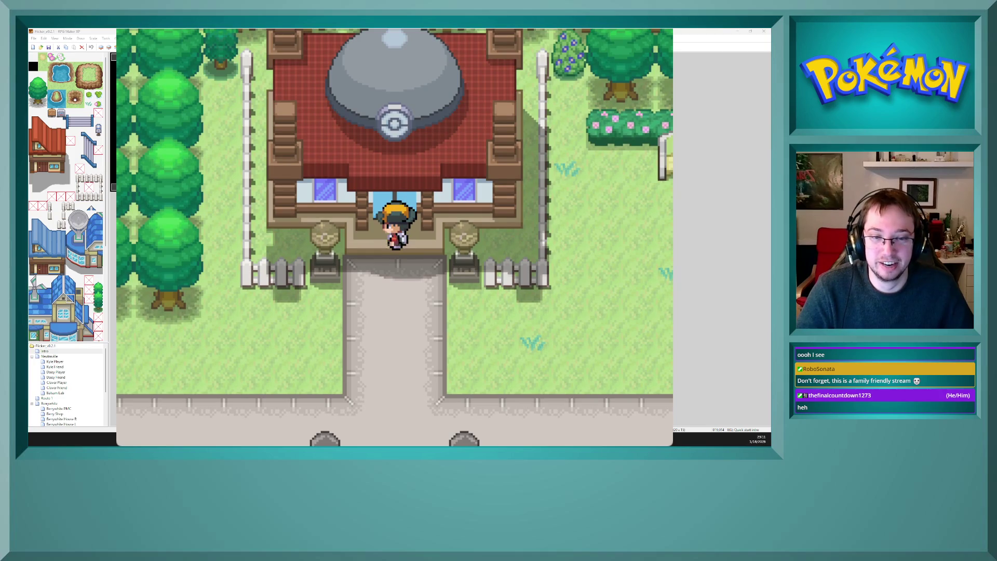
key("Up")
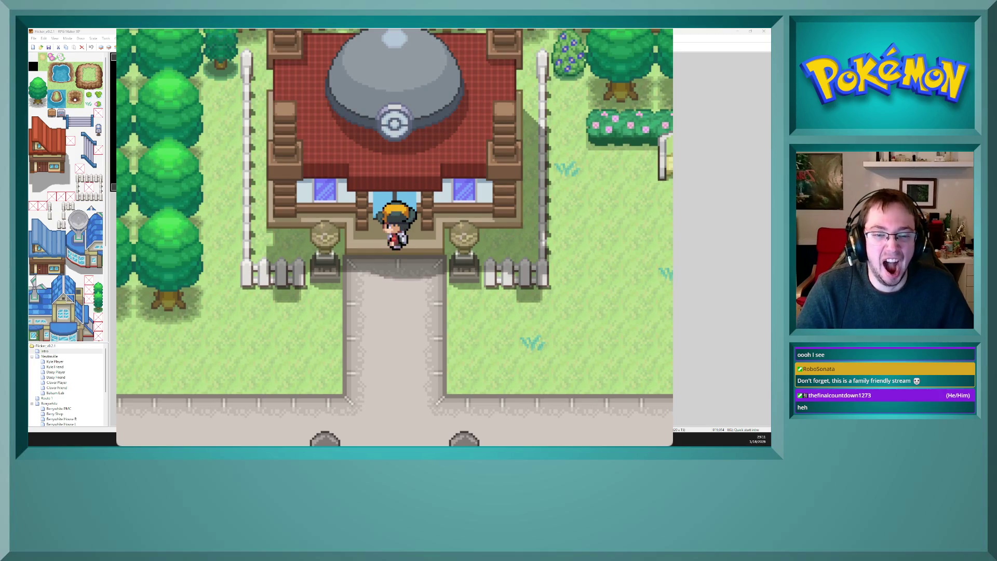
key("Up")
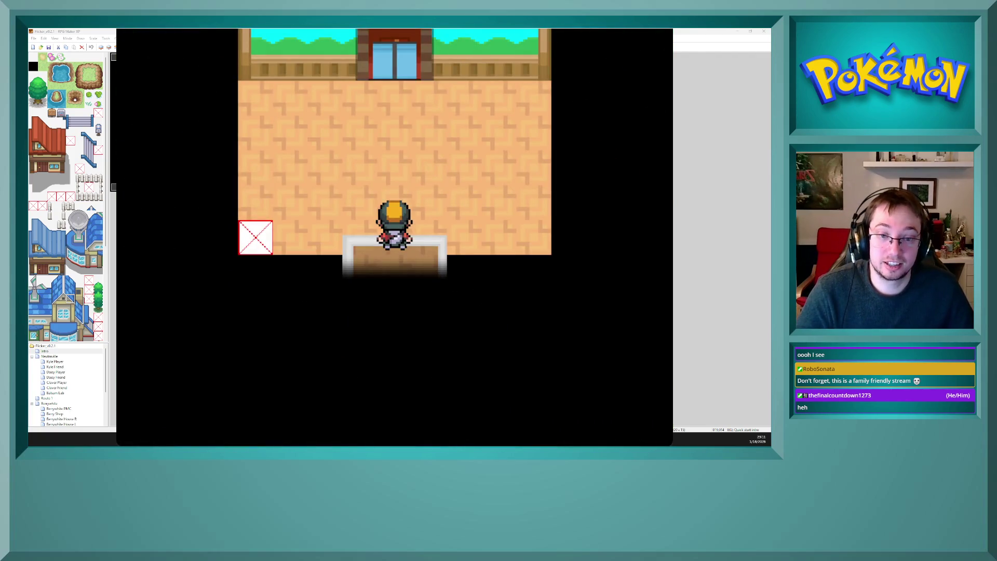
Step: Walk out onto the road, cross the bridge and reach the Pokémon Center entrance
key("Up")
key("Up")
key("Down")
key("Down")
key("Down")
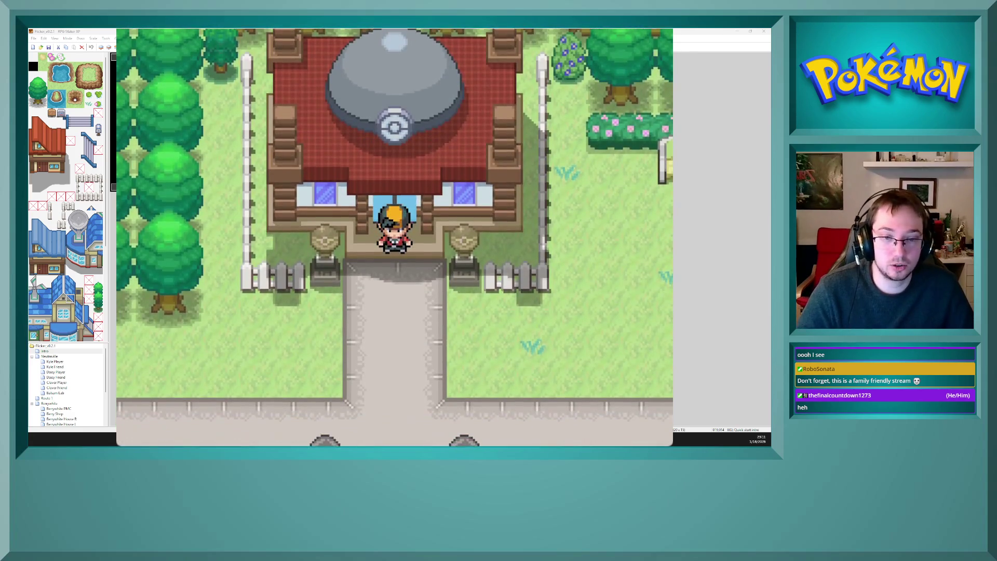
key("Down")
key("Down")
key("Right")
key("Right")
key("Right")
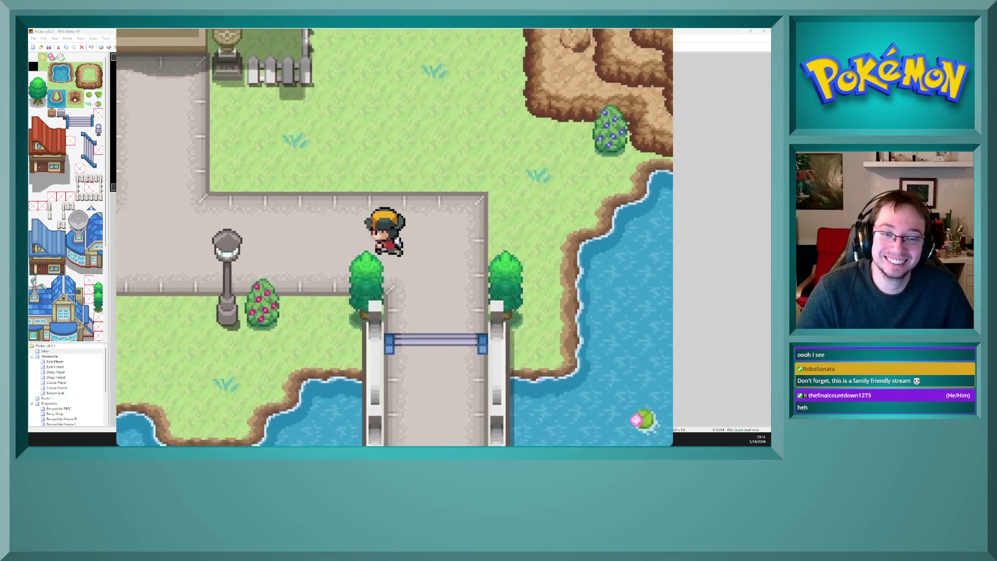
key("Right")
key("Right")
key("Right")
key("Down")
key("Down")
key("Down")
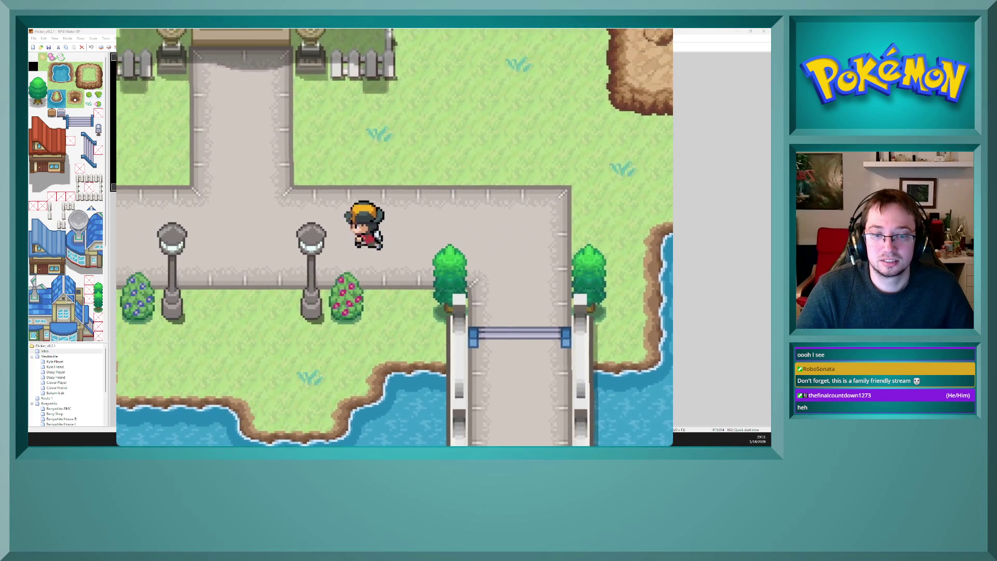
key("Up")
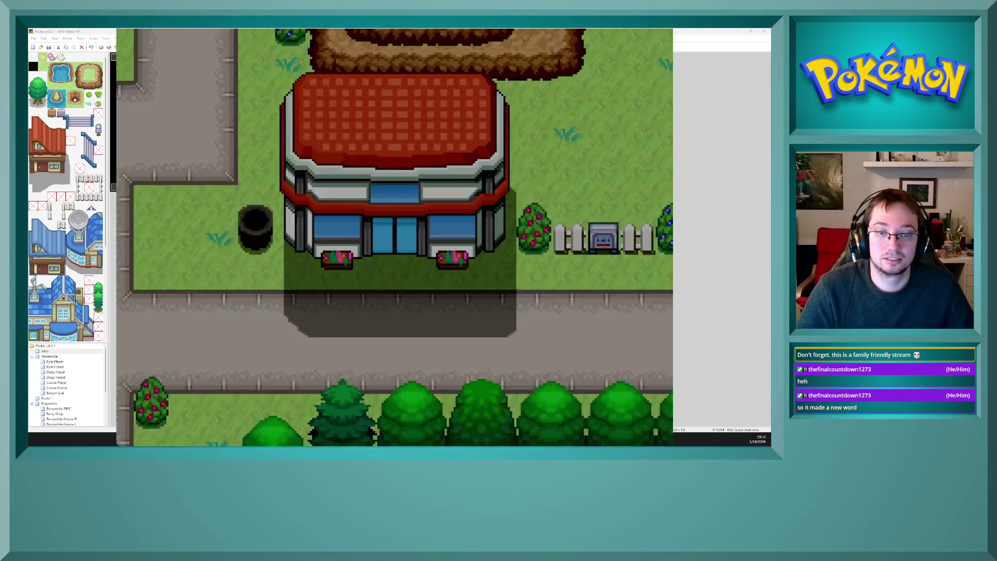
Step: Walk into the Pokémon Center, past the seated visitor and up to the counter
key("Up")
key("Up")
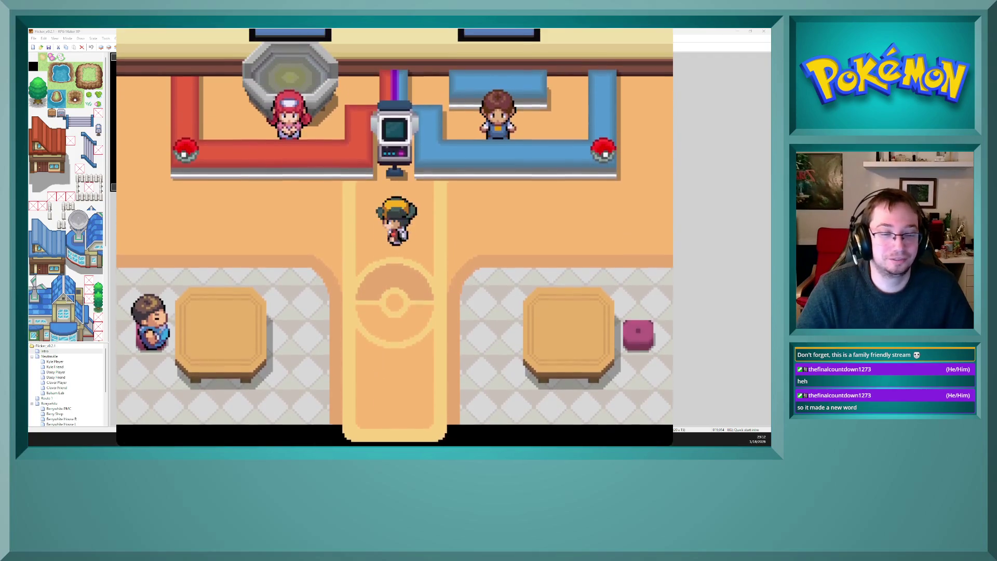
key("Right")
key("Left")
key("Left")
key("Left")
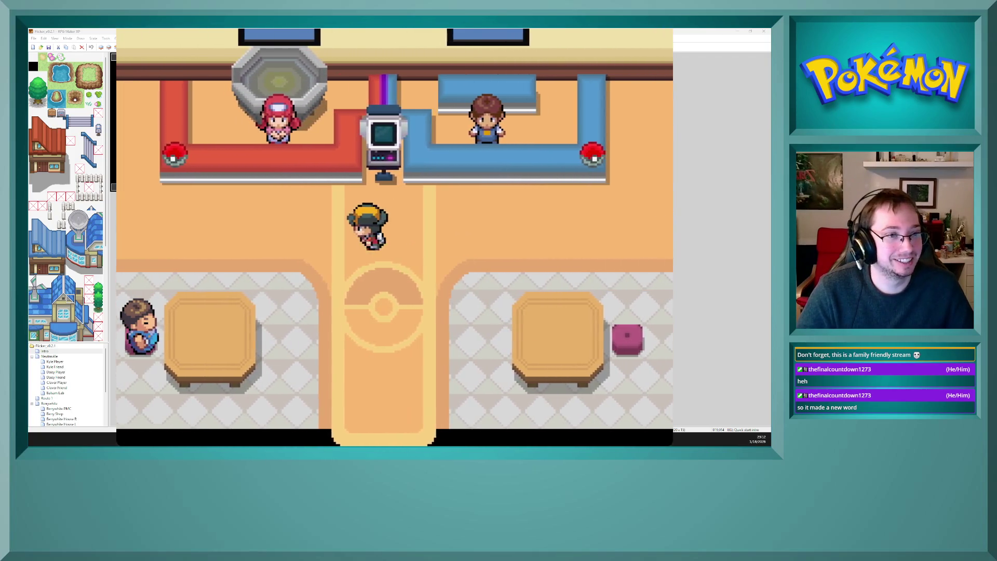
key("Down")
key("Down")
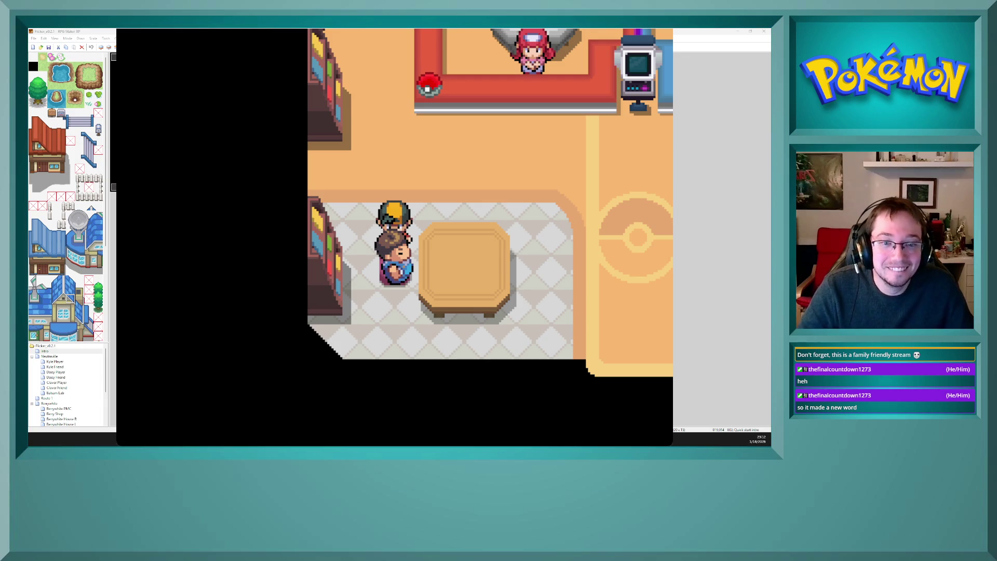
key("Up")
key("Up")
key("Right")
key("Right")
key("Right")
key("Up")
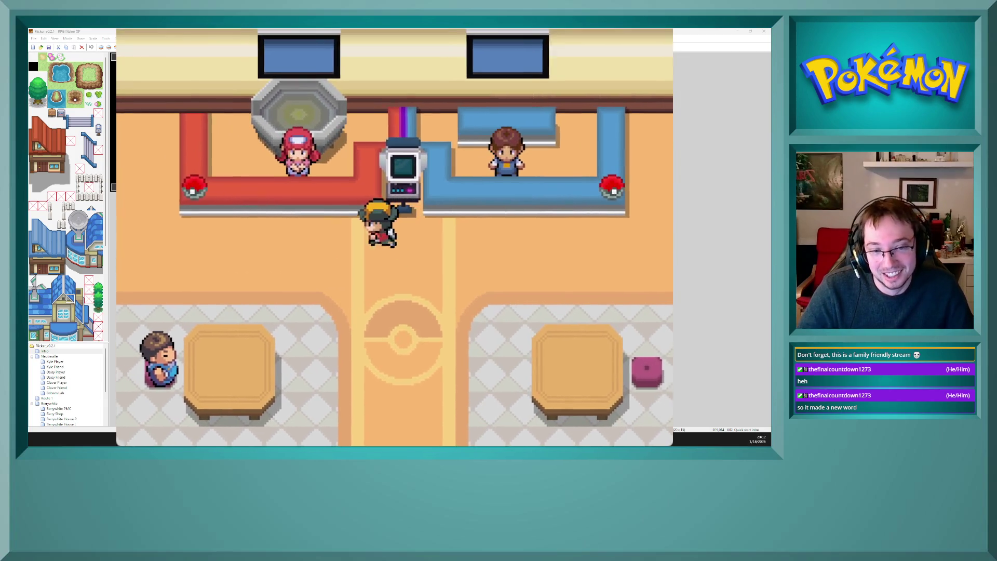
Step: Boot up the PC to view its storage choices, then log off
key("Return")
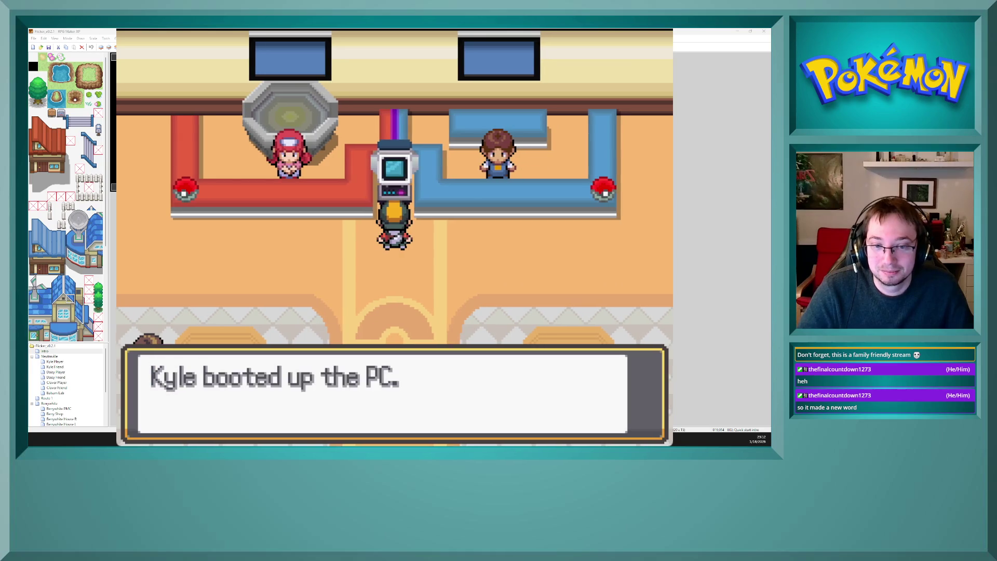
key("Return")
key("Escape")
Step: Talk to the nurse, accept healing, and walk back to the PC
key("Left")
key("Left")
key("Left")
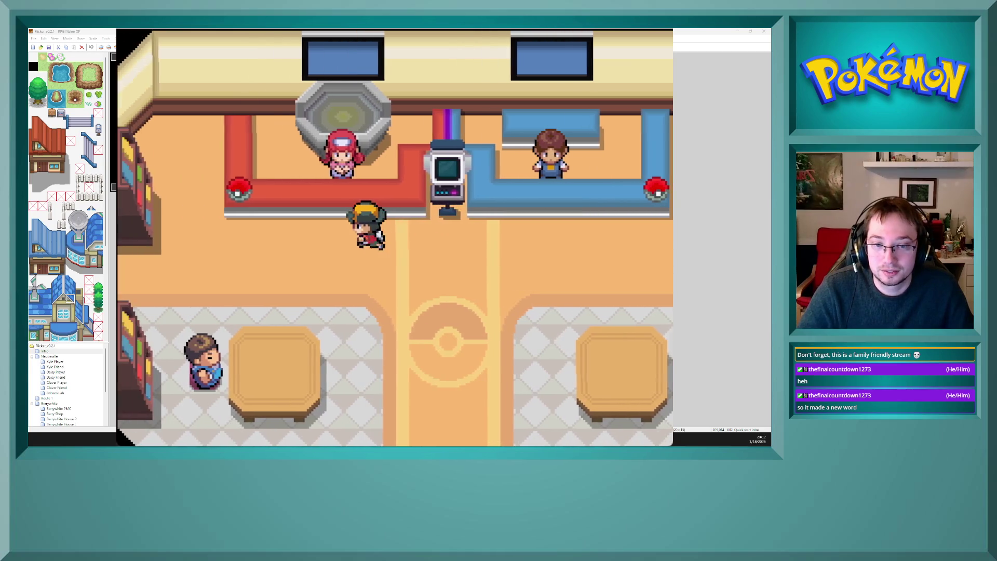
key("Up")
key("Return")
key("Return")
key("Return")
key("Return")
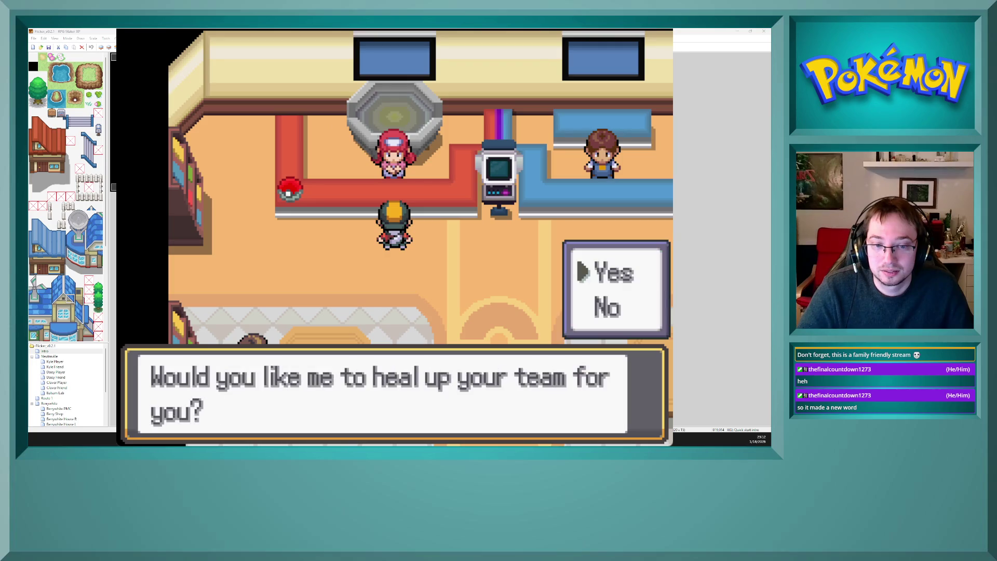
key("Right")
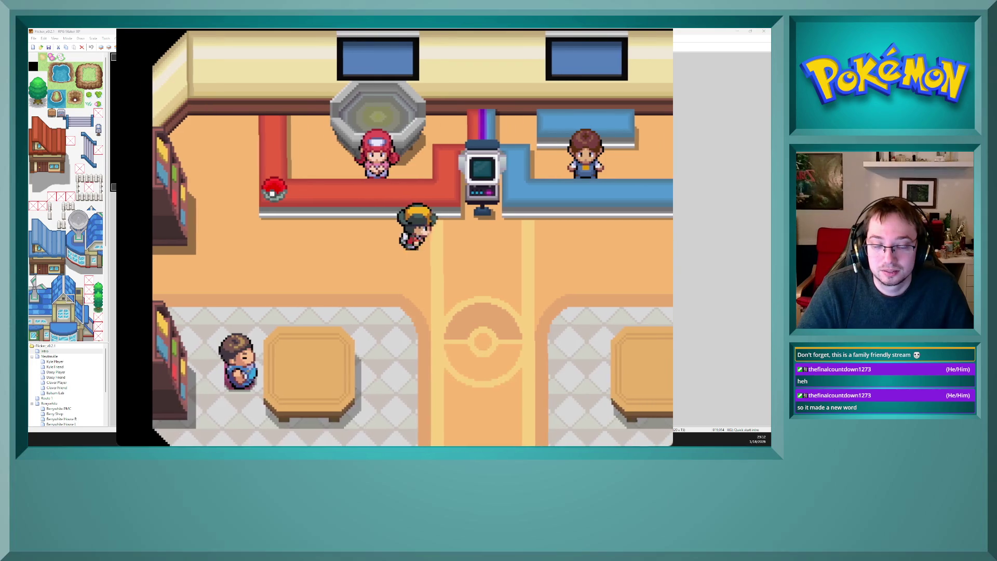
key("Left")
key("Up")
key("Return")
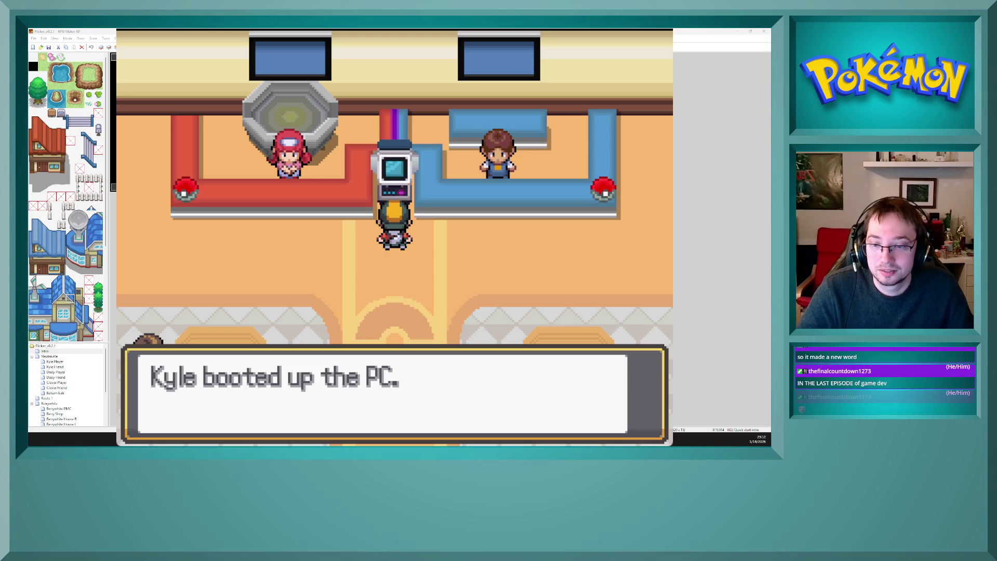
Step: Reopen the PC, browse Item and Pokémon Storage, log off and quit the playtest
key("Return")
key("Down")
key("Up")
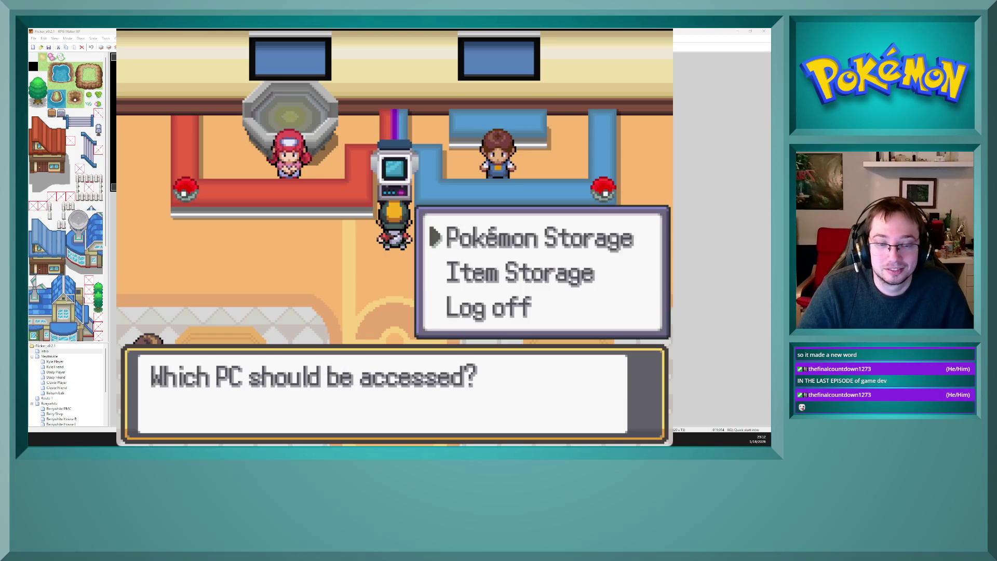
key("Escape")
key("alt+F4")
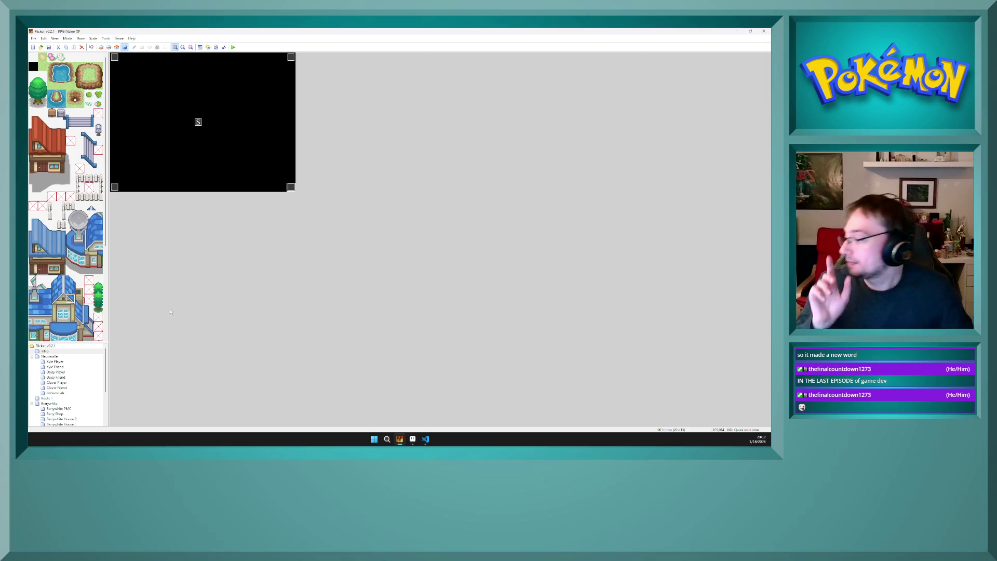
Step: Switch to the Gulasteco PMC map and open the PC event's Edit Event - ID:003 window
scroll(52, 419, "down", 3)
left_click(63, 419)
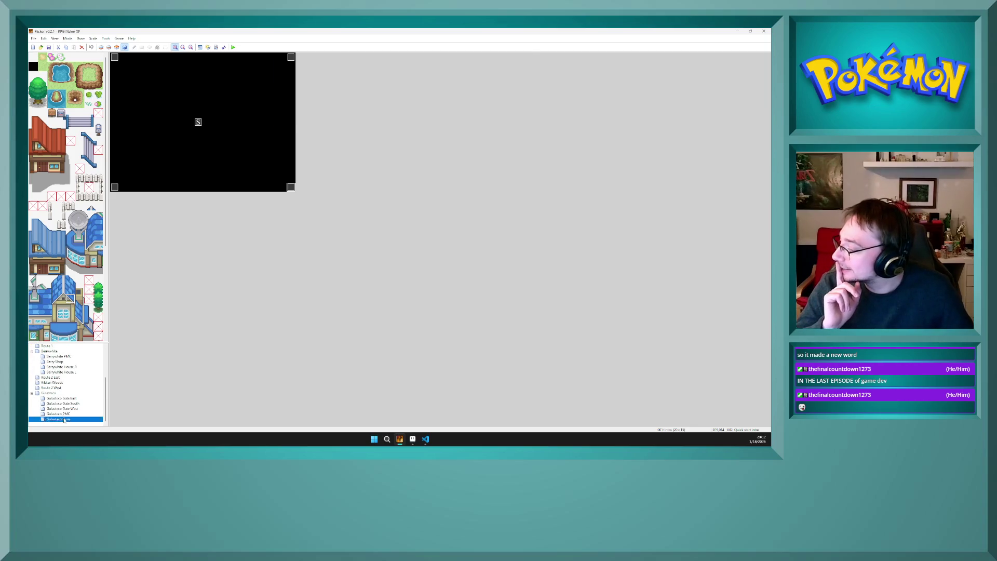
left_click(62, 414)
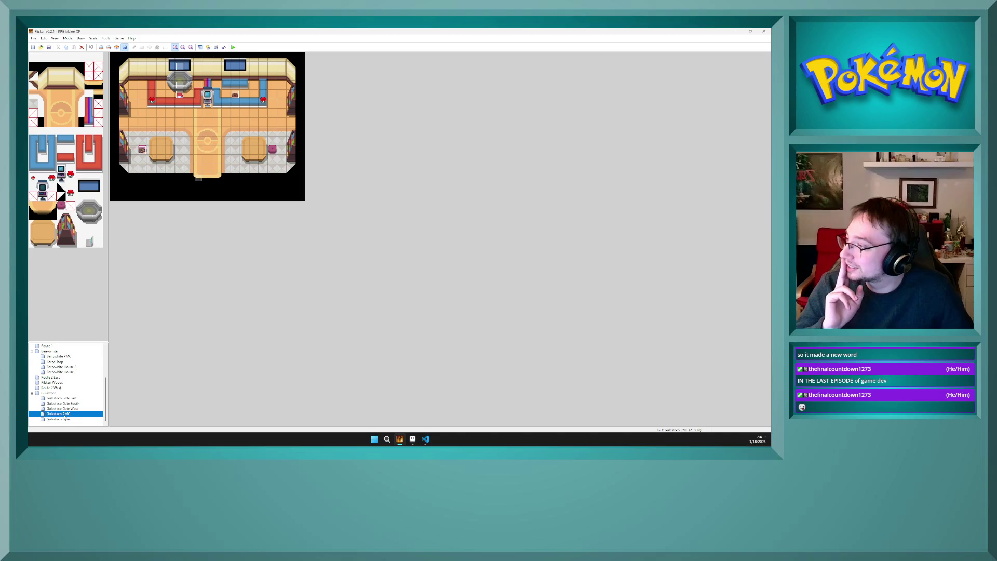
double_click(207, 96)
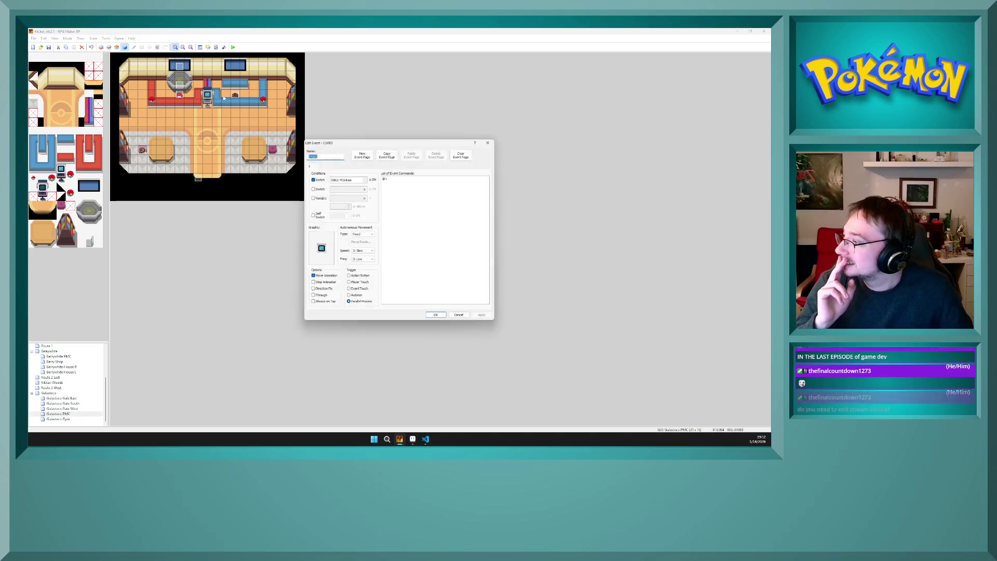
left_click(491, 141)
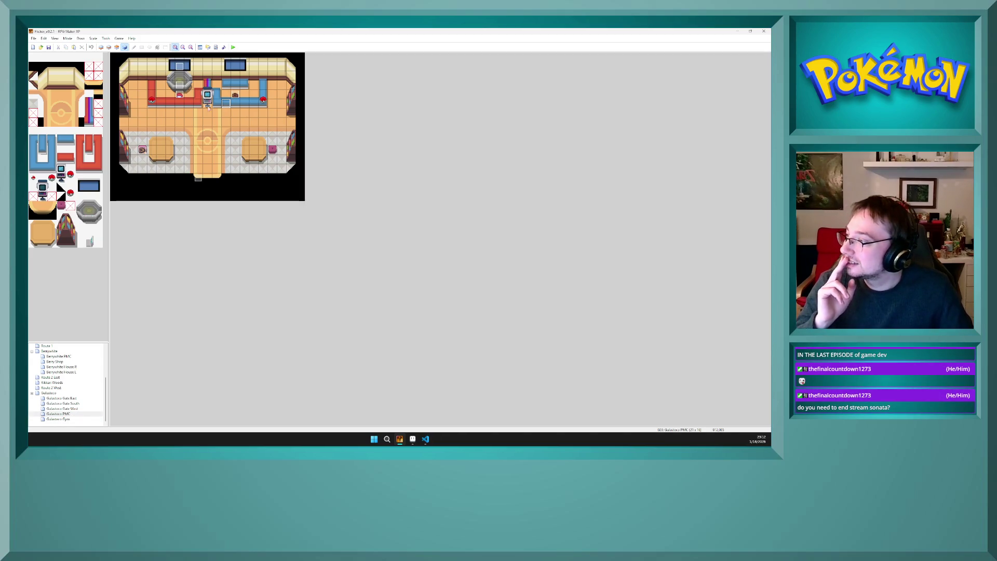
key("ctrl+v")
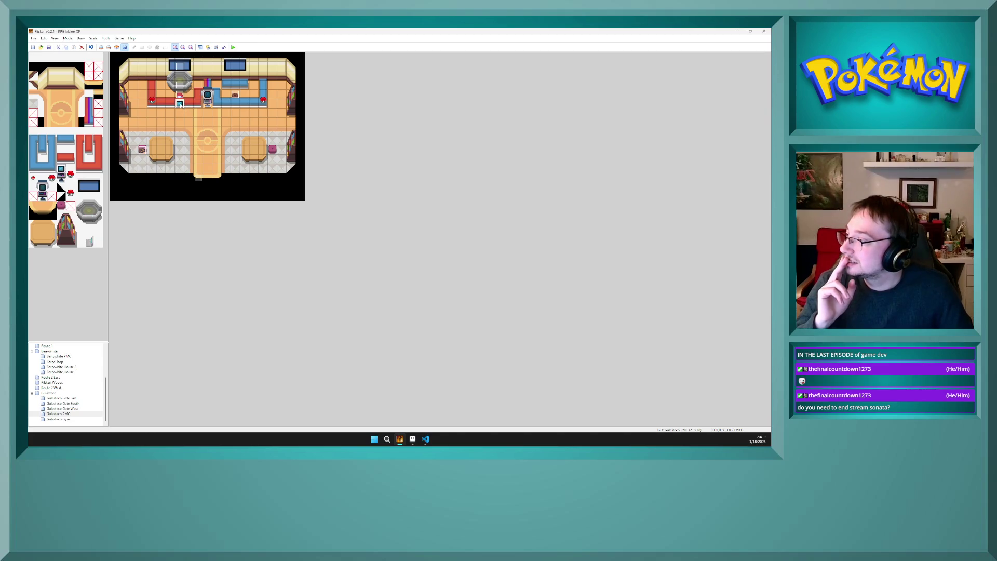
left_click_drag(180, 103, 208, 96)
double_click(207, 96)
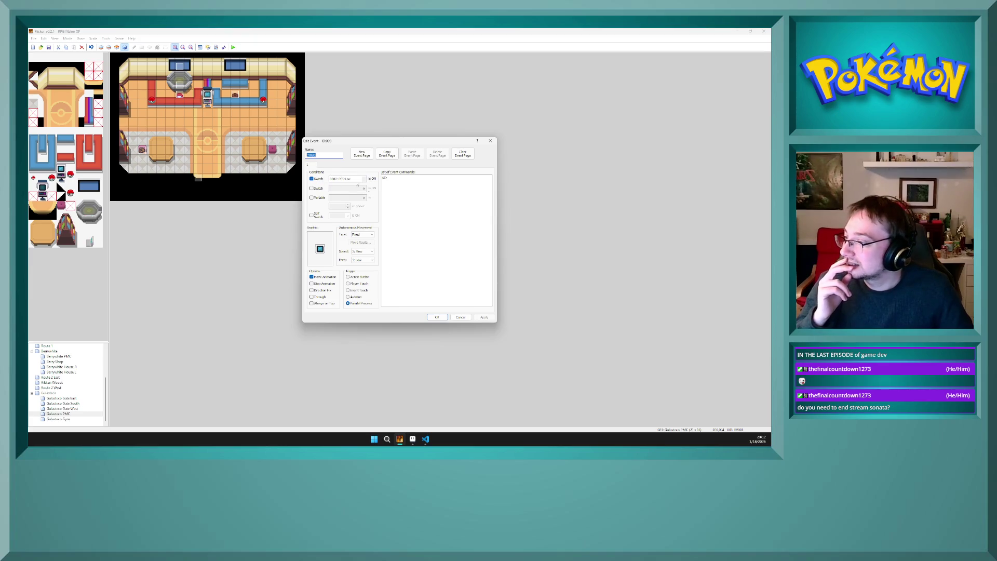
Step: Open Event Commands from the empty command line and browse its three pages
left_click(392, 223)
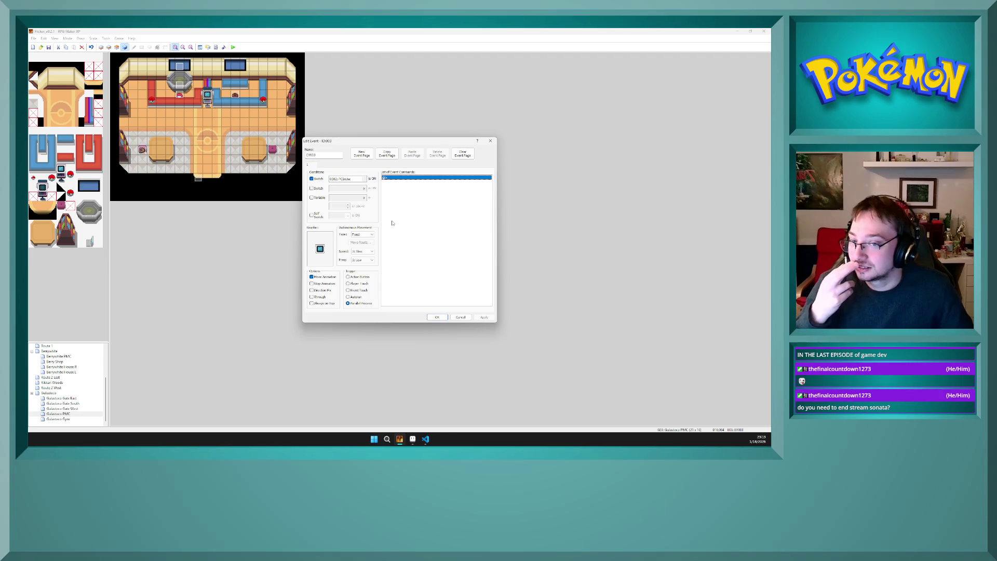
double_click(390, 179)
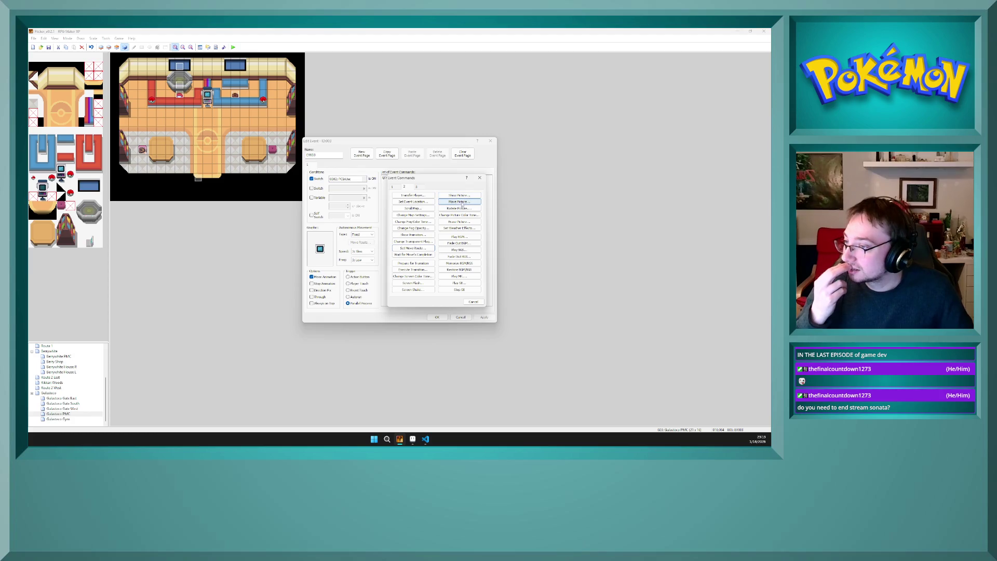
left_click(393, 187)
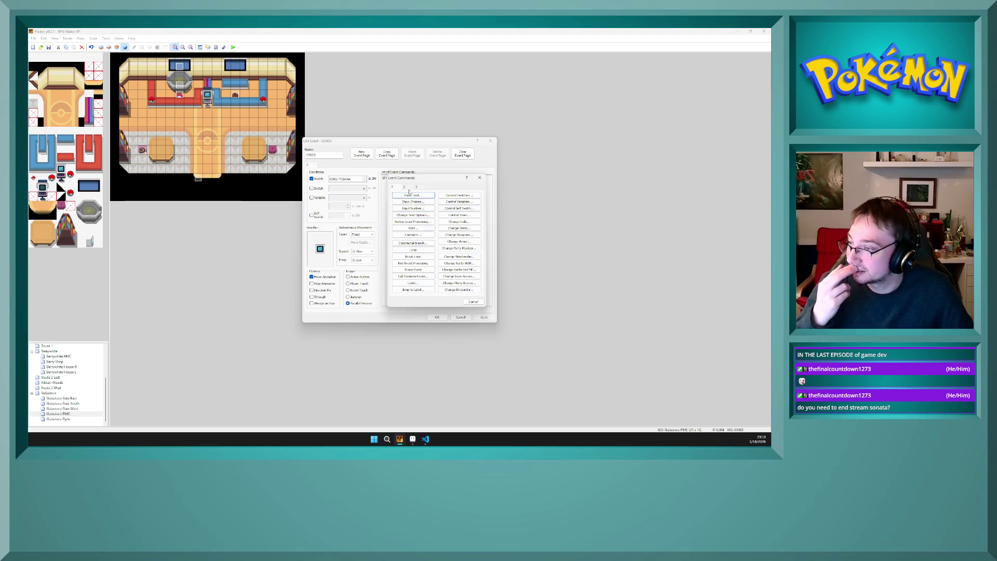
left_click(409, 187)
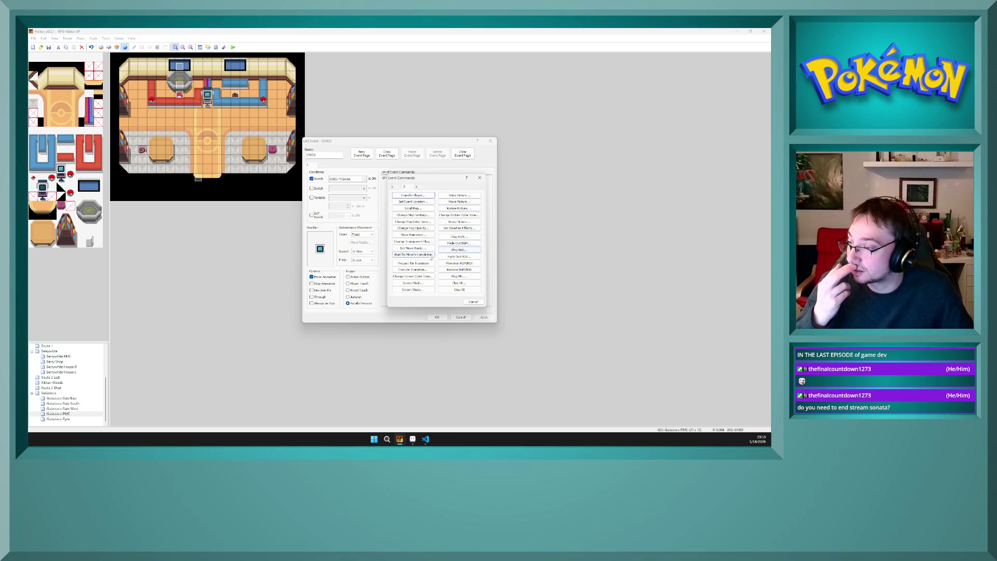
left_click(411, 187)
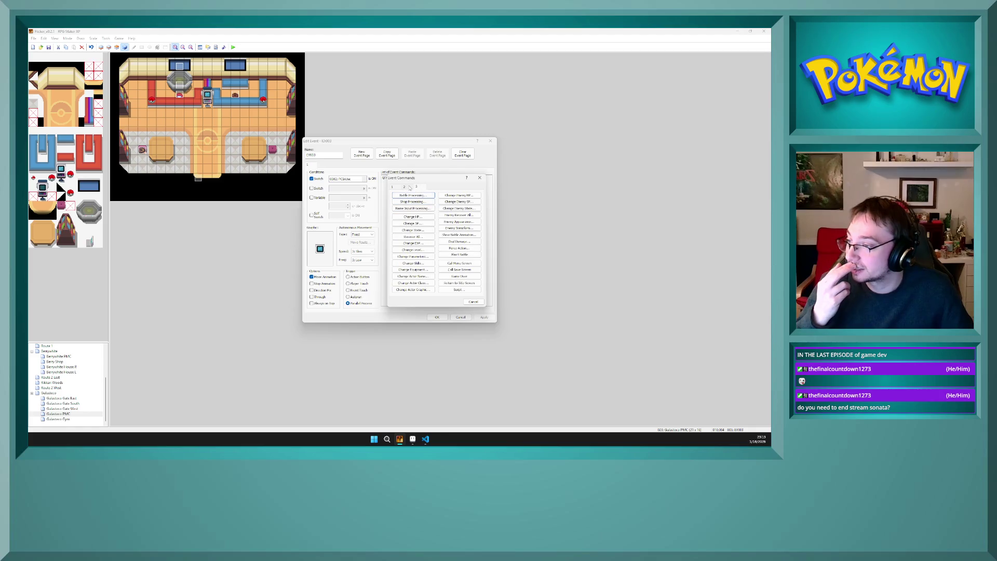
left_click(410, 188)
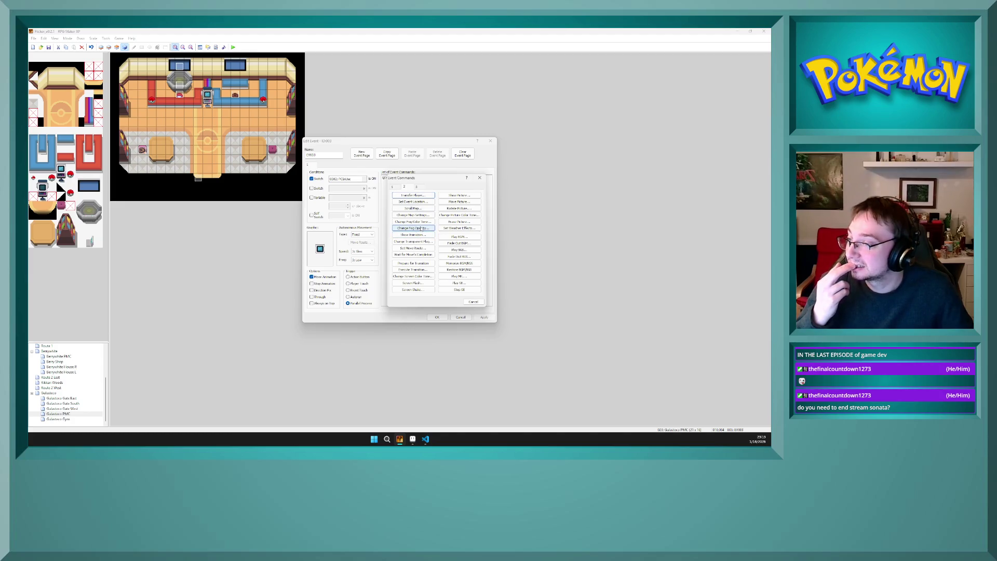
Step: Try Show Animation and cancel it, then start a Set Move Route command
left_click(421, 235)
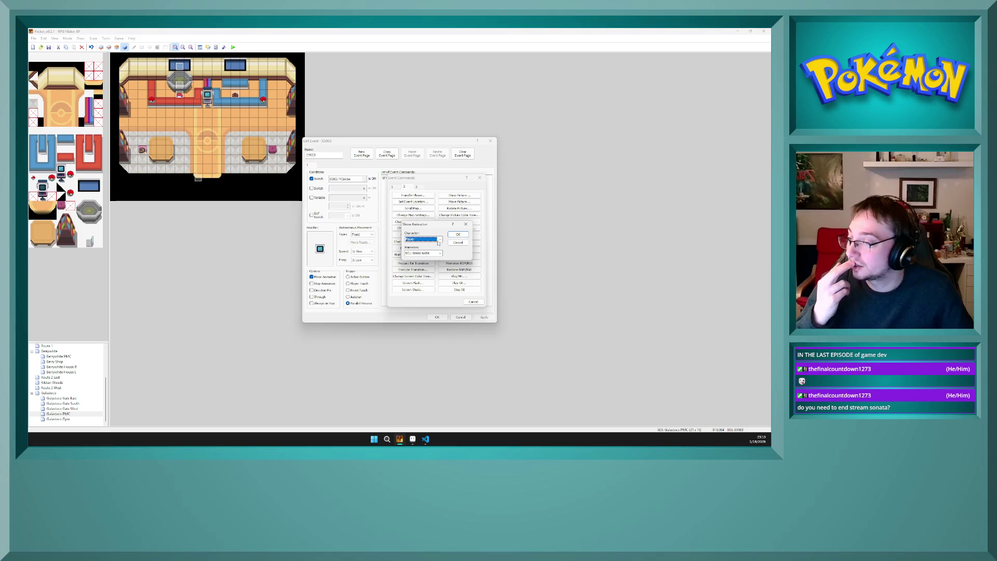
left_click(439, 239)
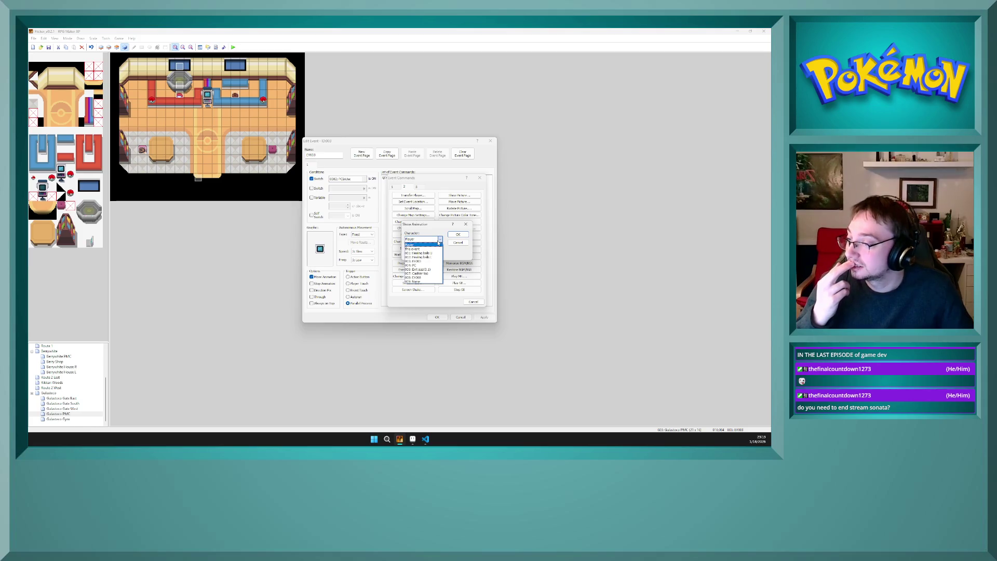
left_click(439, 239)
left_click(459, 242)
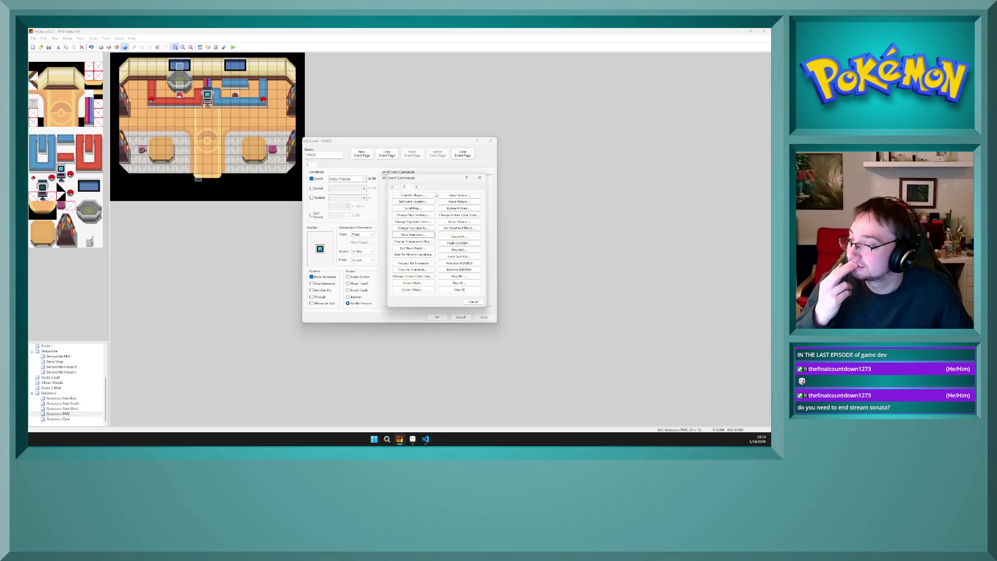
left_click(398, 187)
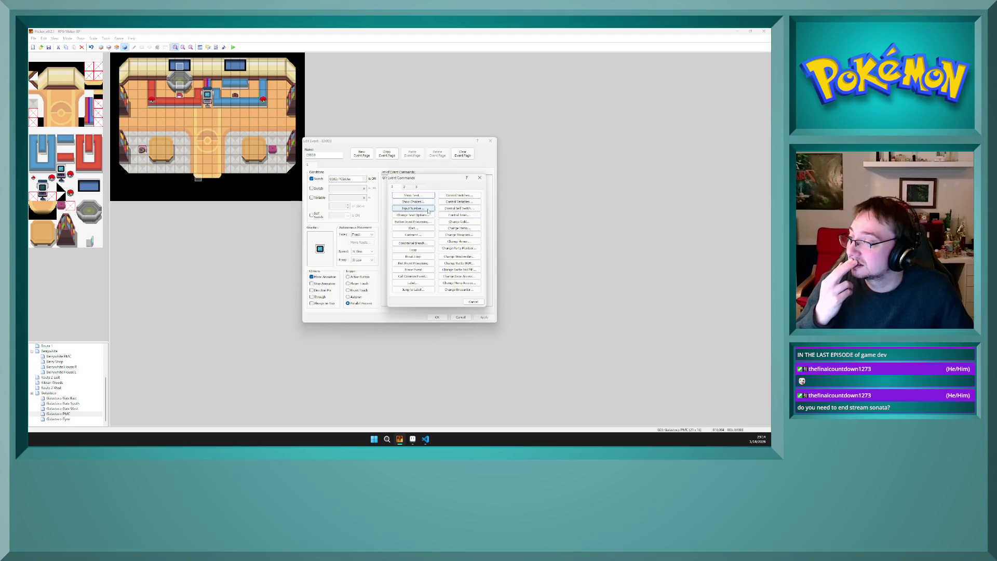
left_click(406, 189)
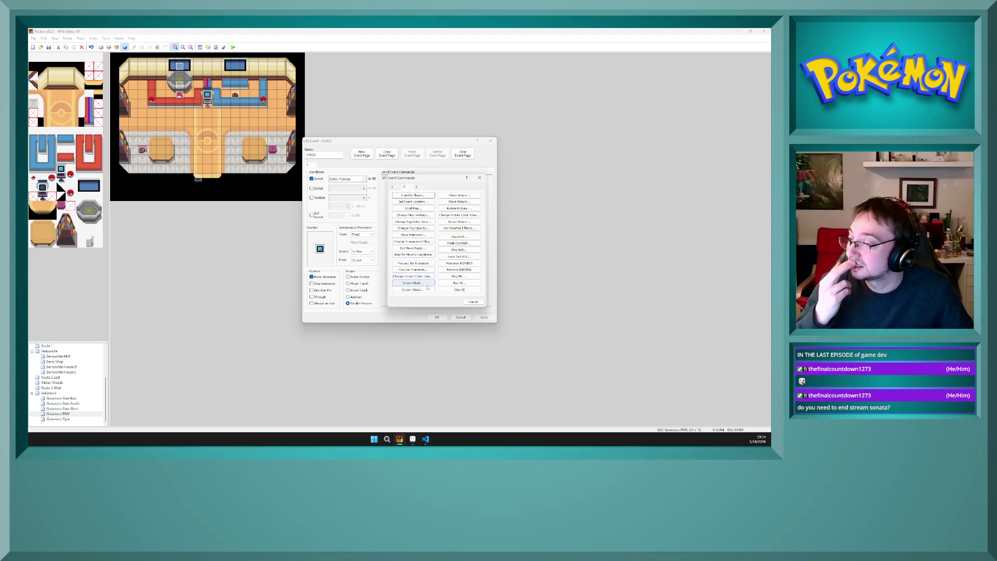
left_click(423, 248)
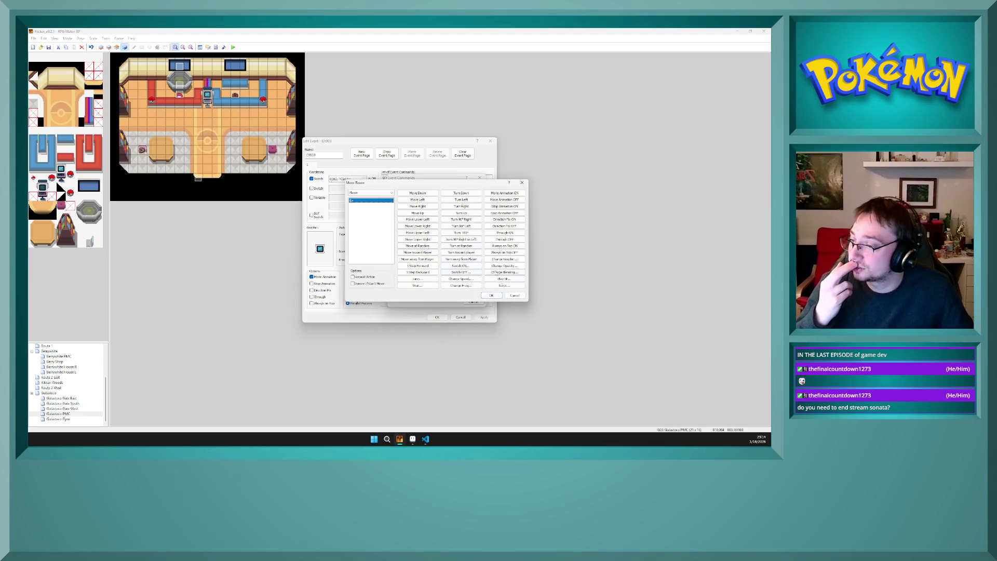
left_click(503, 259)
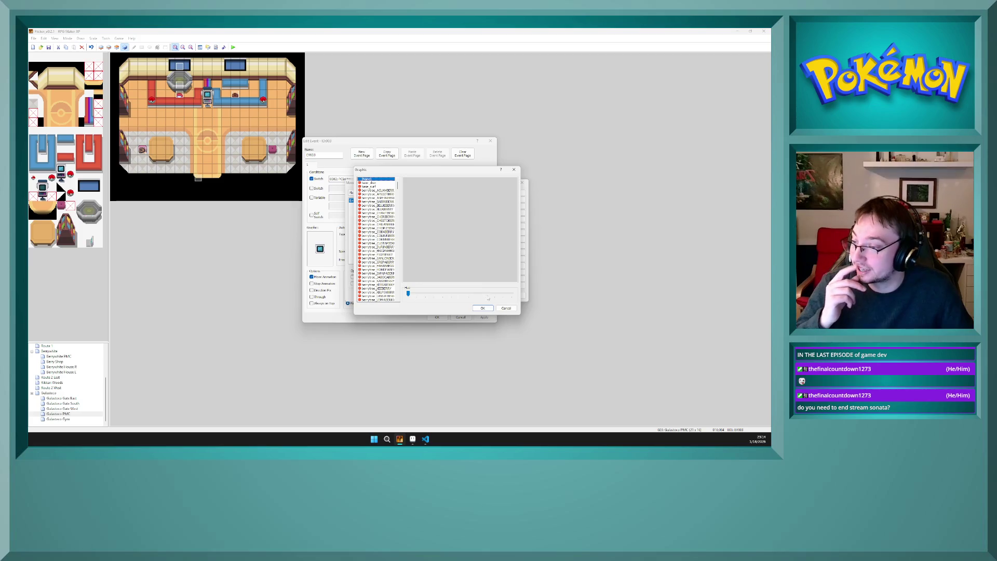
left_click(506, 308)
left_click(370, 193)
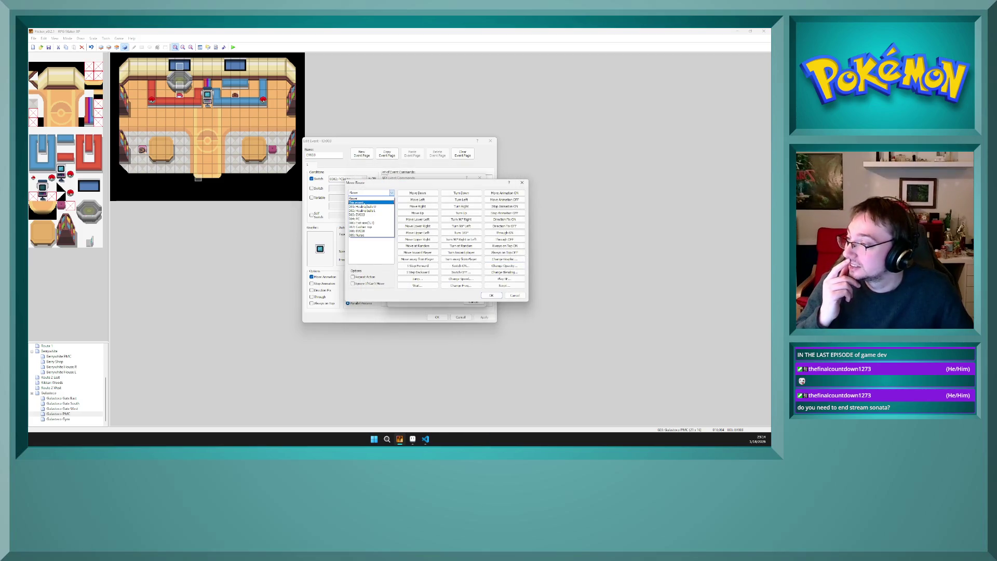
left_click(364, 203)
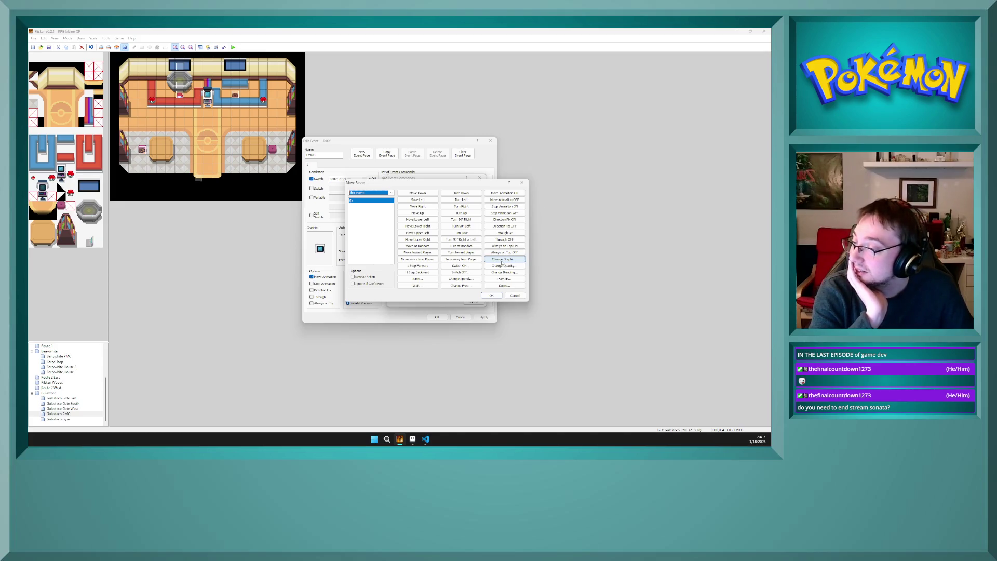
left_click(502, 261)
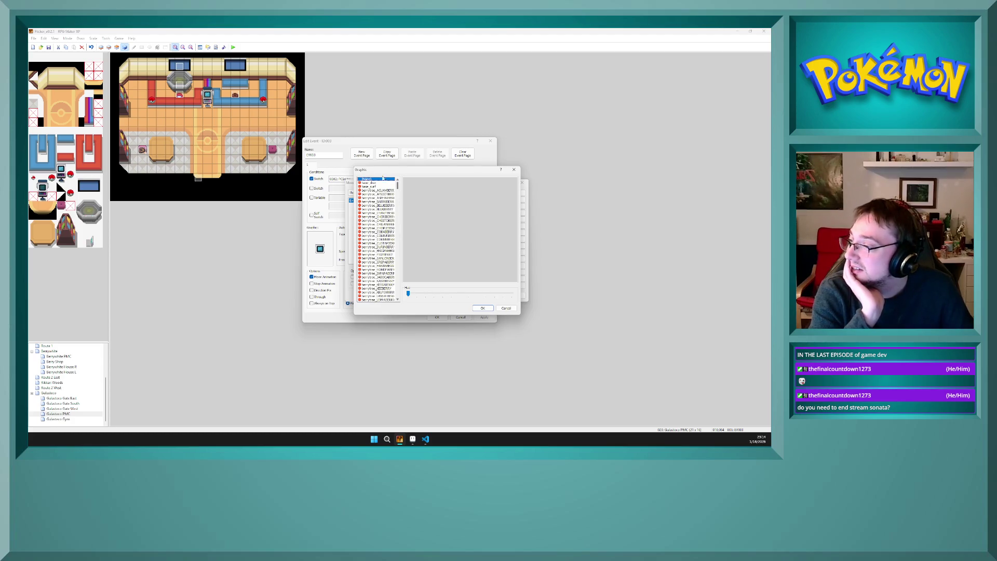
left_click(378, 183)
left_click(379, 186)
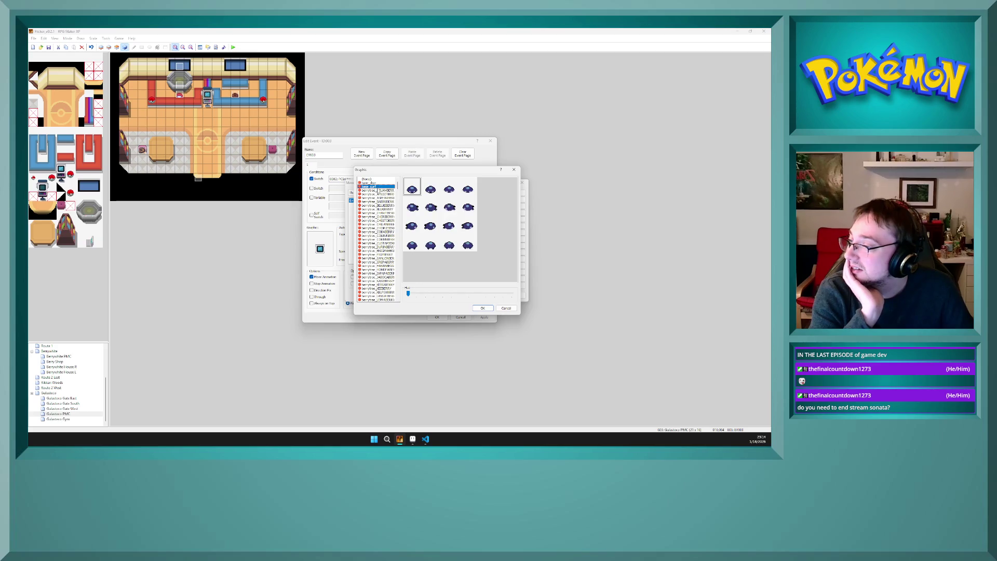
left_click(379, 190)
key("Up")
key("Up")
key("Up")
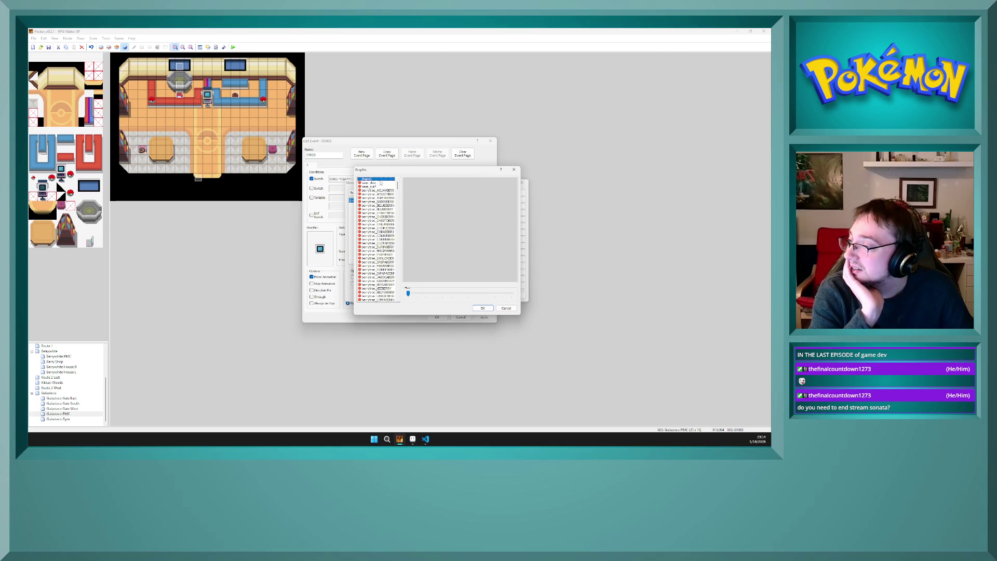
left_click(384, 183)
mouse_move(397, 183)
left_mouse_down()
mouse_move(402, 294)
mouse_move(392, 183)
left_mouse_up()
left_click(506, 308)
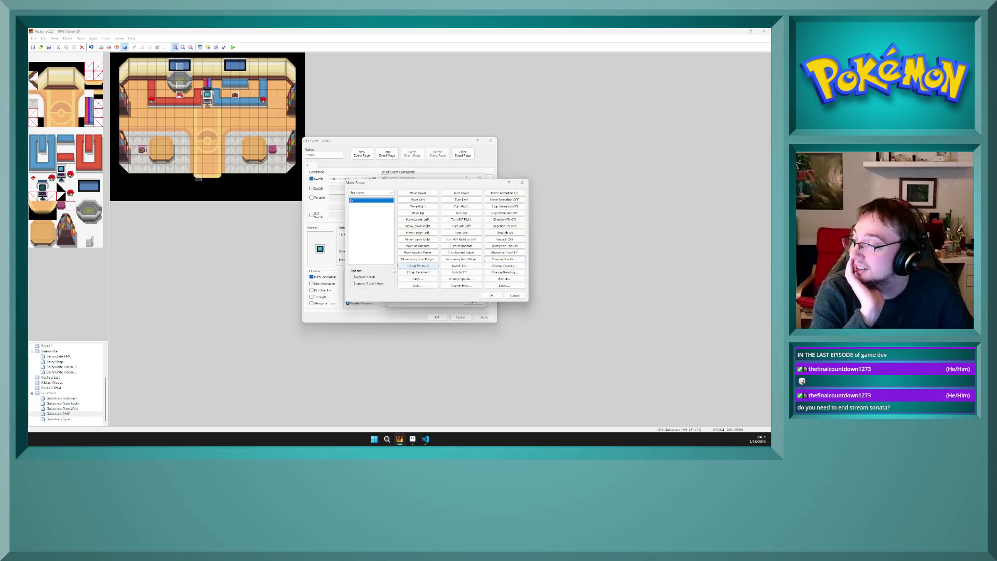
left_click(514, 295)
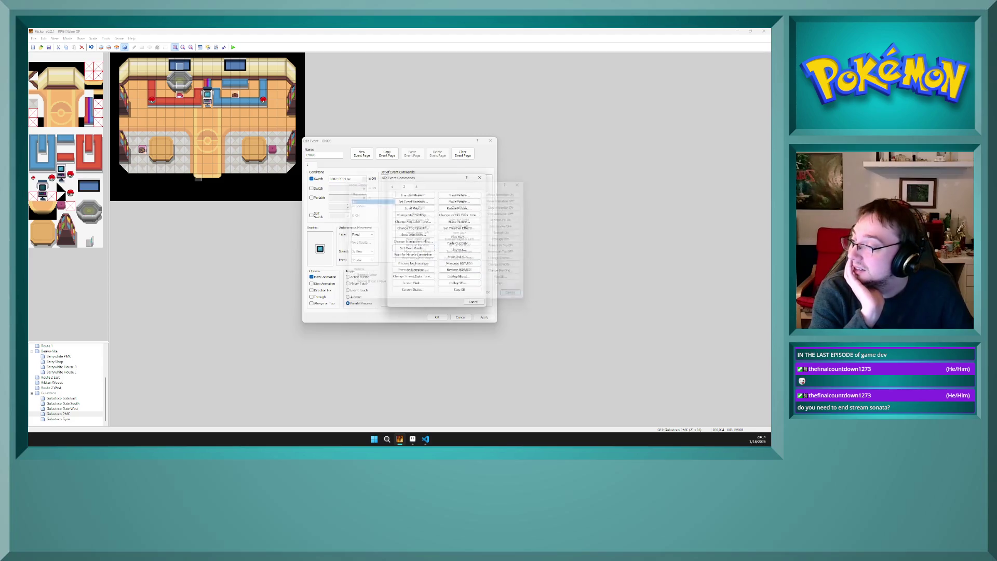
left_click(472, 303)
double_click(314, 252)
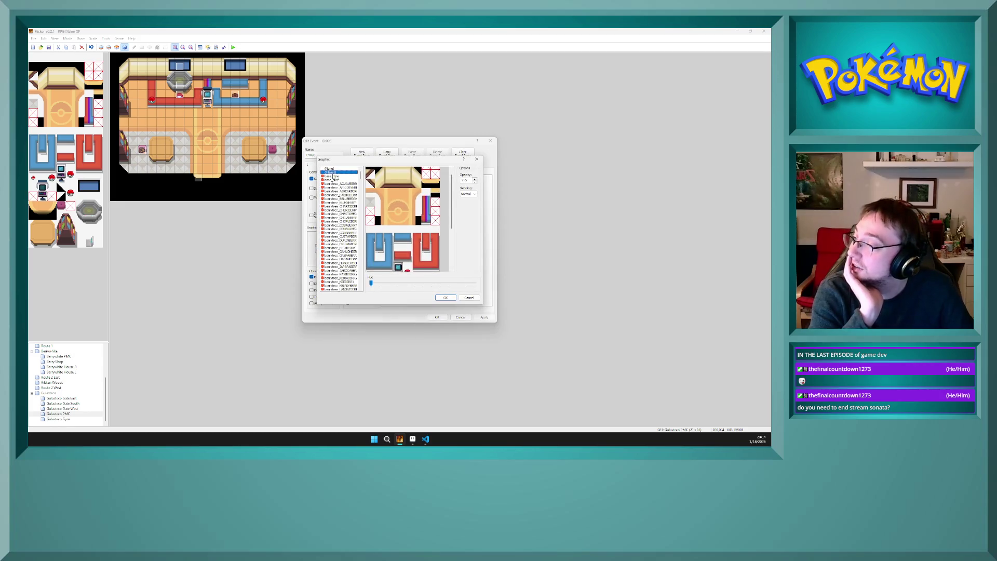
left_click(445, 297)
right_click(396, 179)
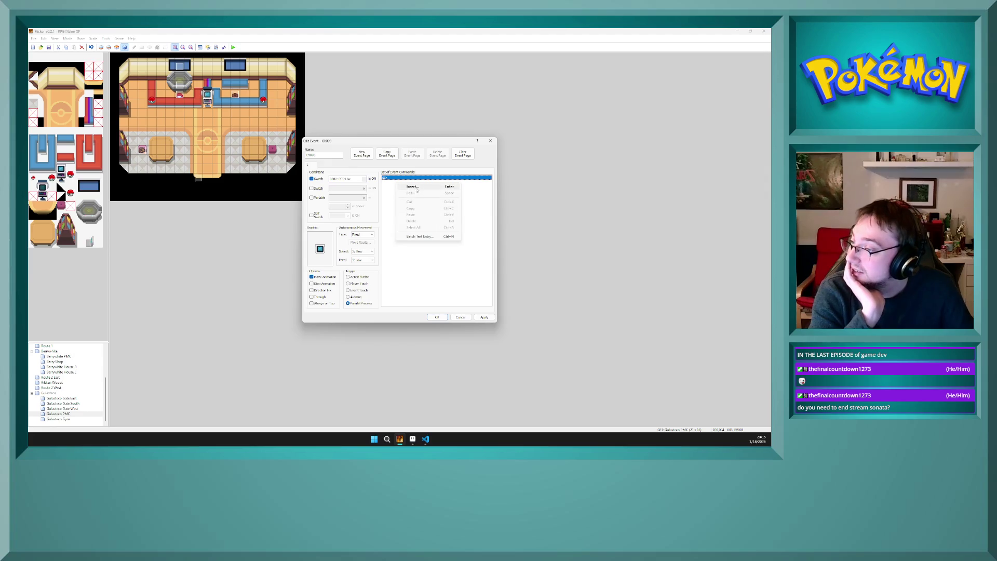
left_click(412, 186)
left_click(427, 249)
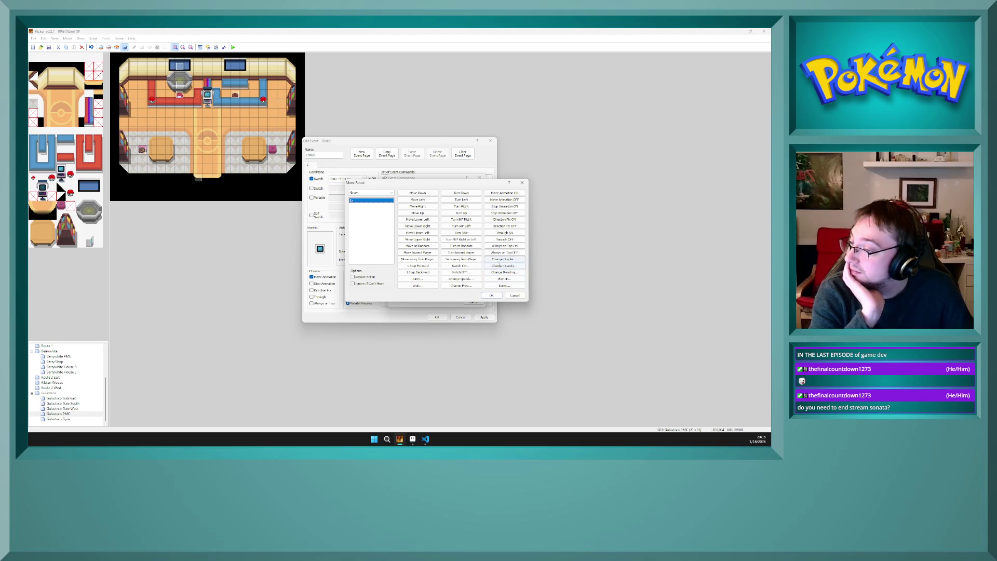
left_click(502, 258)
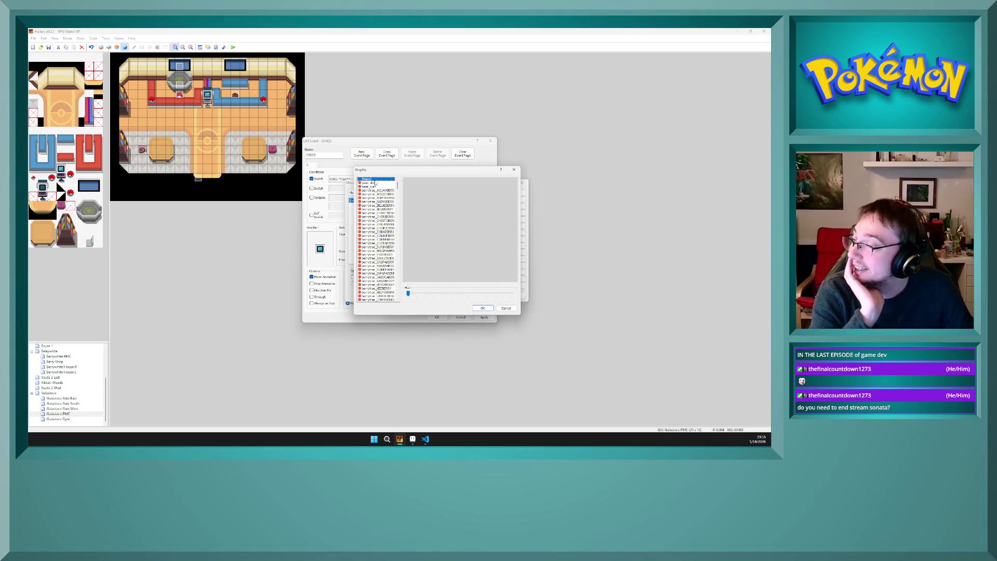
left_click_drag(397, 182, 397, 290)
scroll(393, 292, "up", 20)
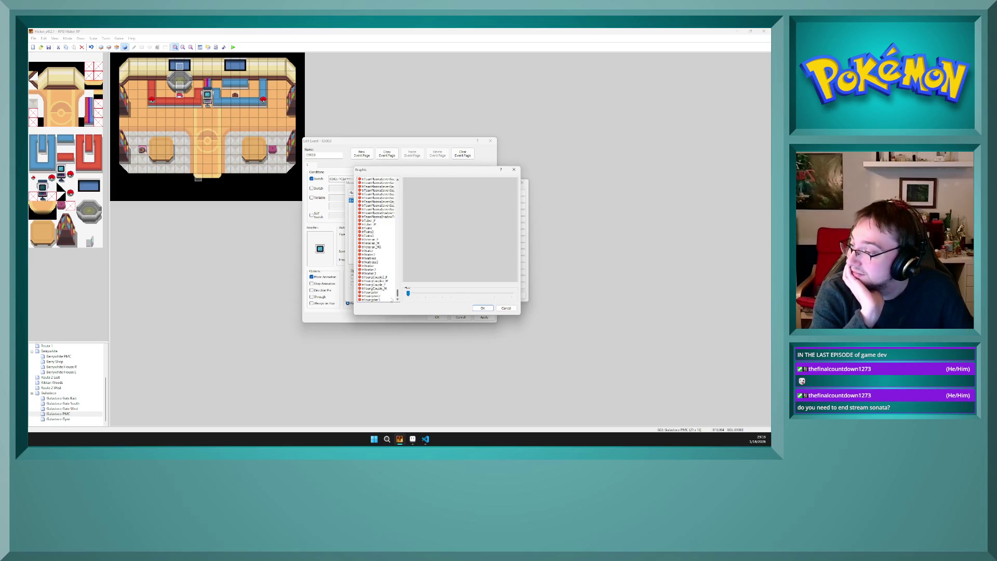
left_click(474, 308)
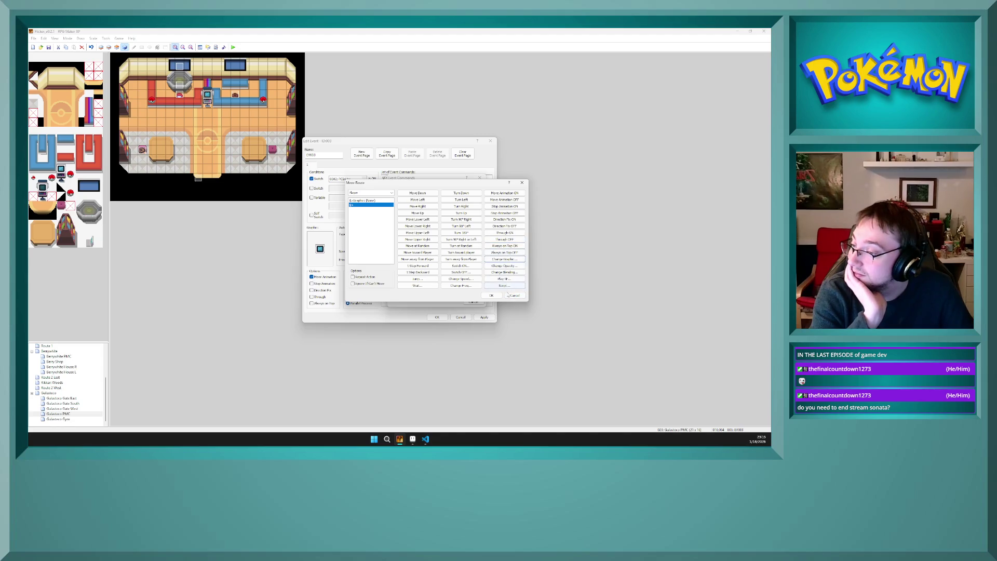
left_click(508, 296)
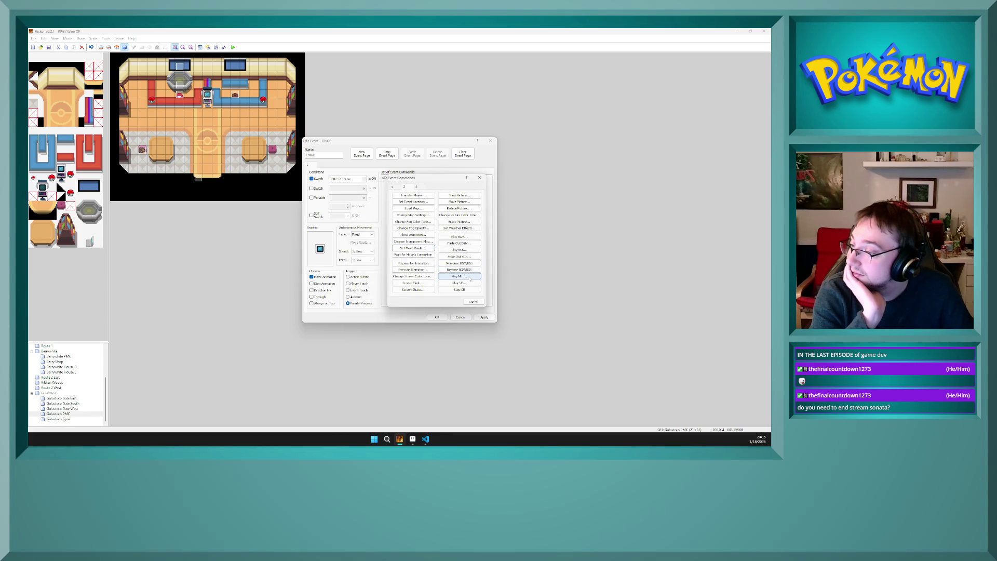
Step: Open and cancel Change Actor Graphic, then cancel Event Commands and the event editor unchanged
left_click(416, 187)
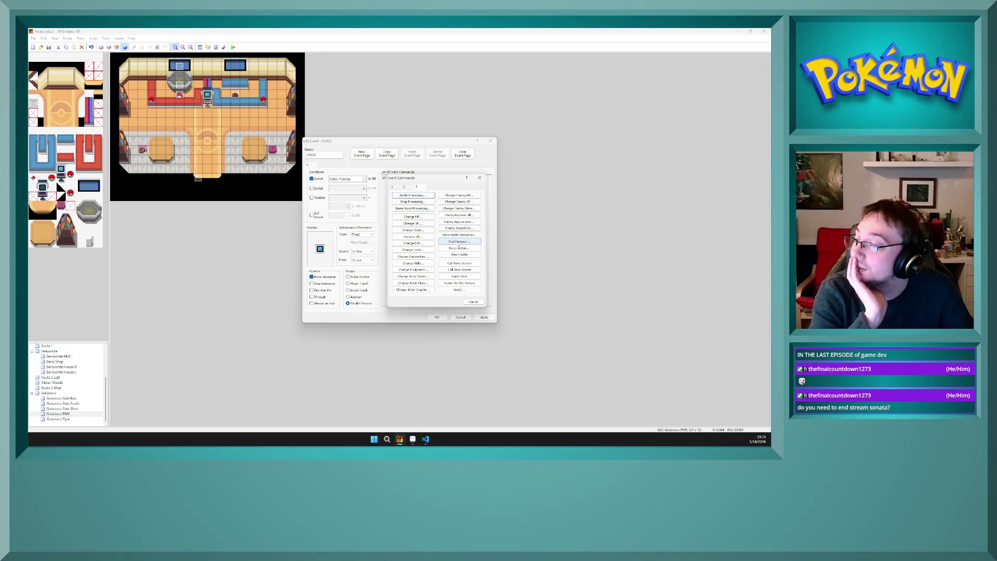
left_click(421, 290)
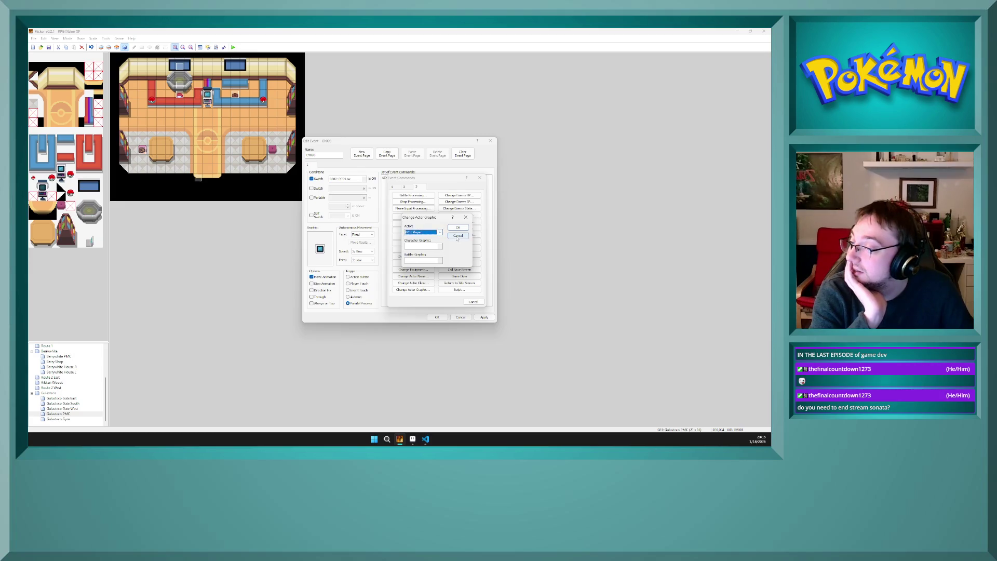
left_click(458, 237)
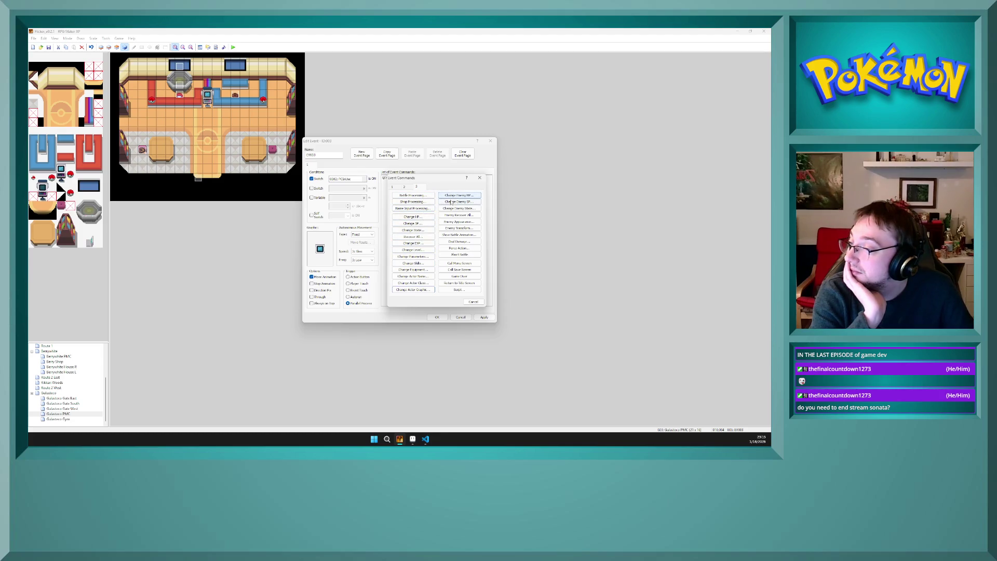
left_click(407, 187)
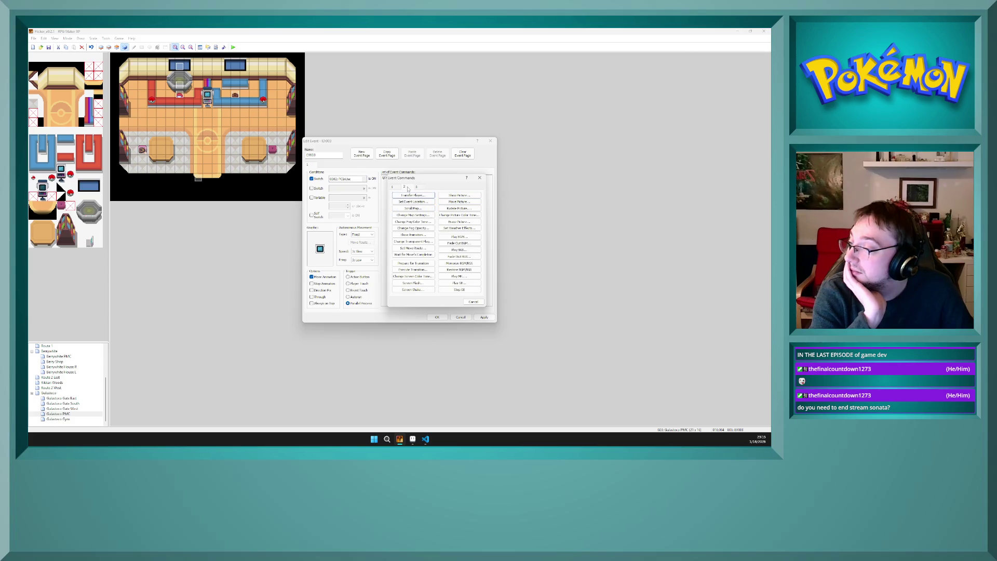
left_click(394, 187)
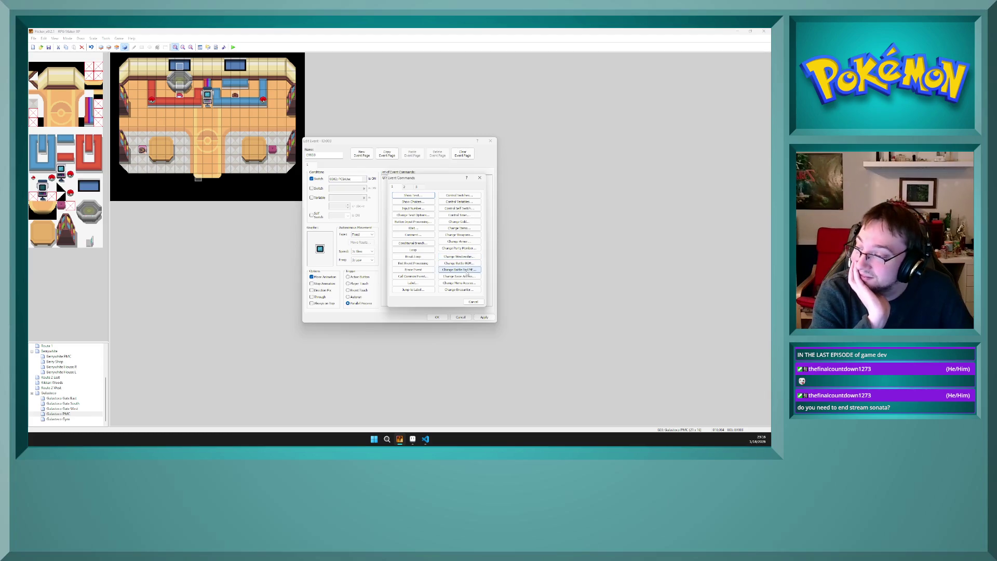
left_click(470, 302)
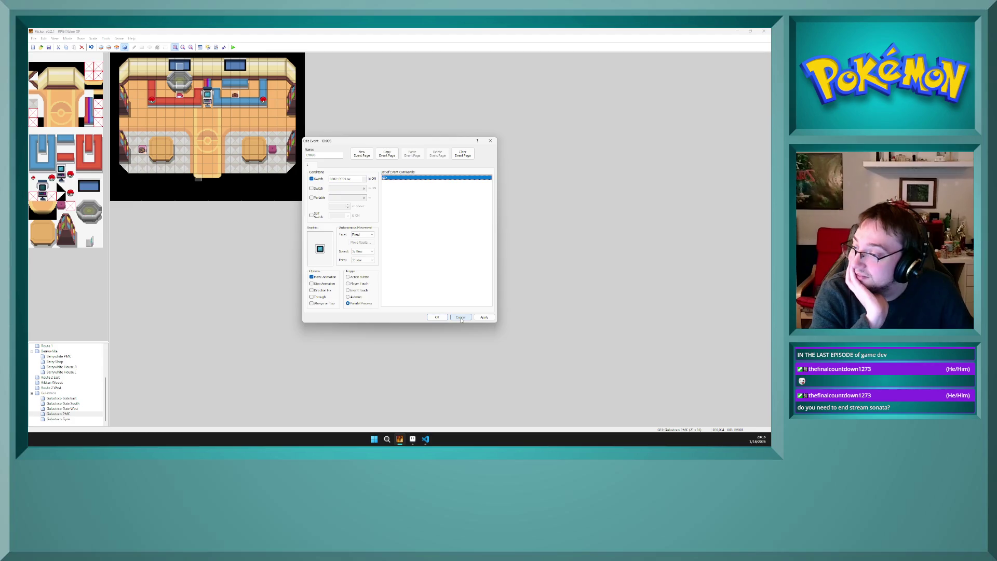
left_click(461, 317)
Step: Open the Gulasteco town map and inspect the door event's settings without changing them
left_click(207, 140)
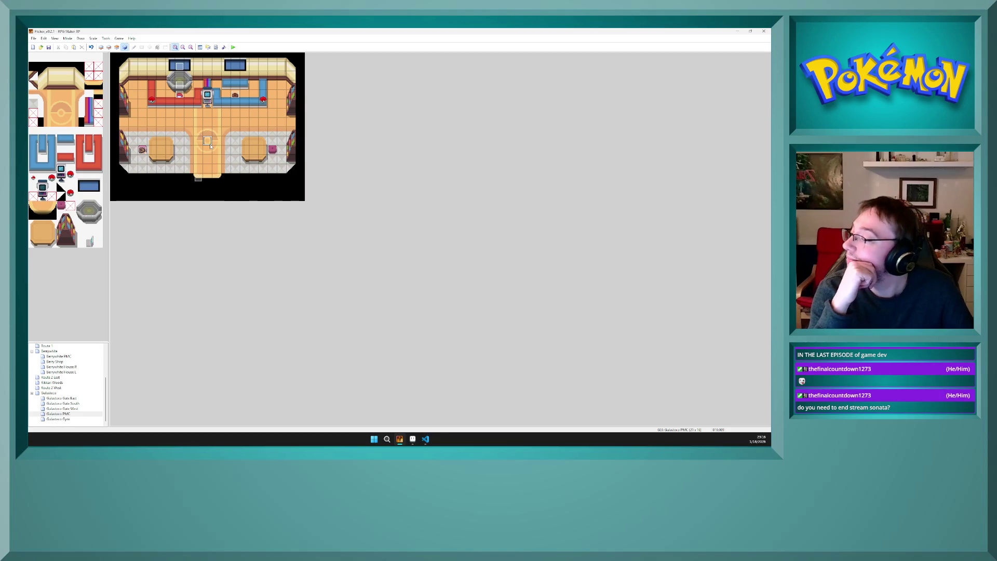
left_click(69, 393)
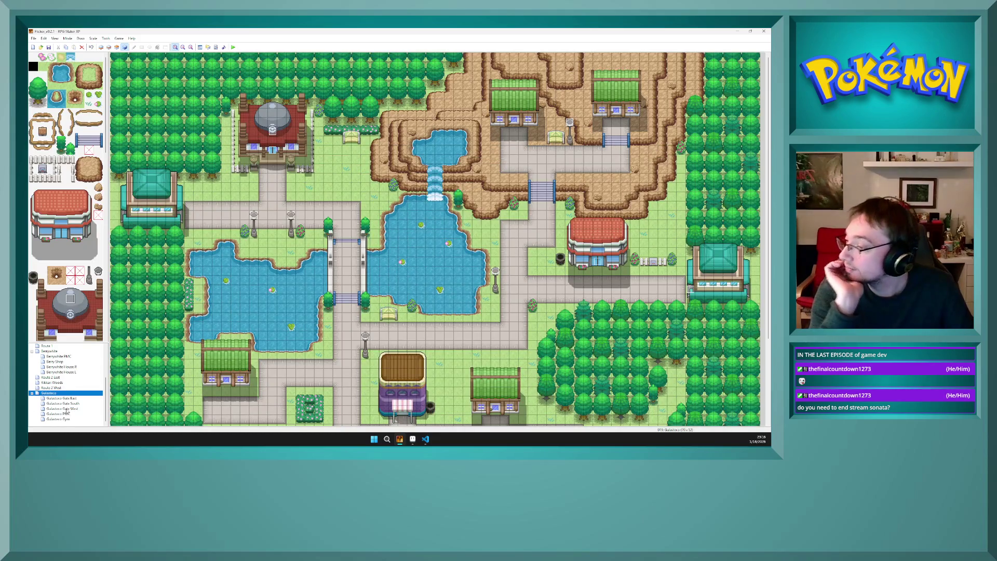
left_click(440, 150)
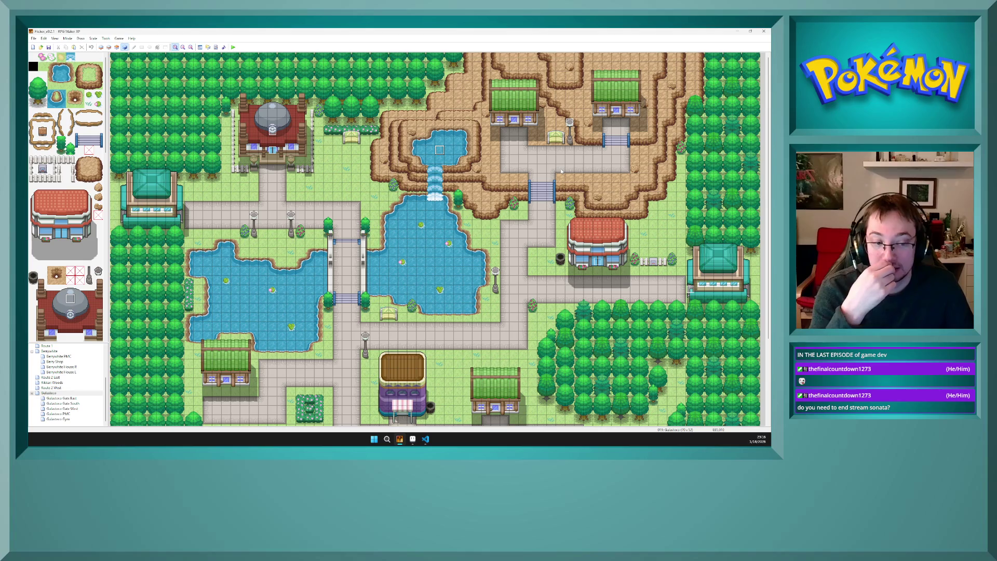
left_click(541, 159)
left_click(588, 123)
left_click(590, 281)
double_click(598, 265)
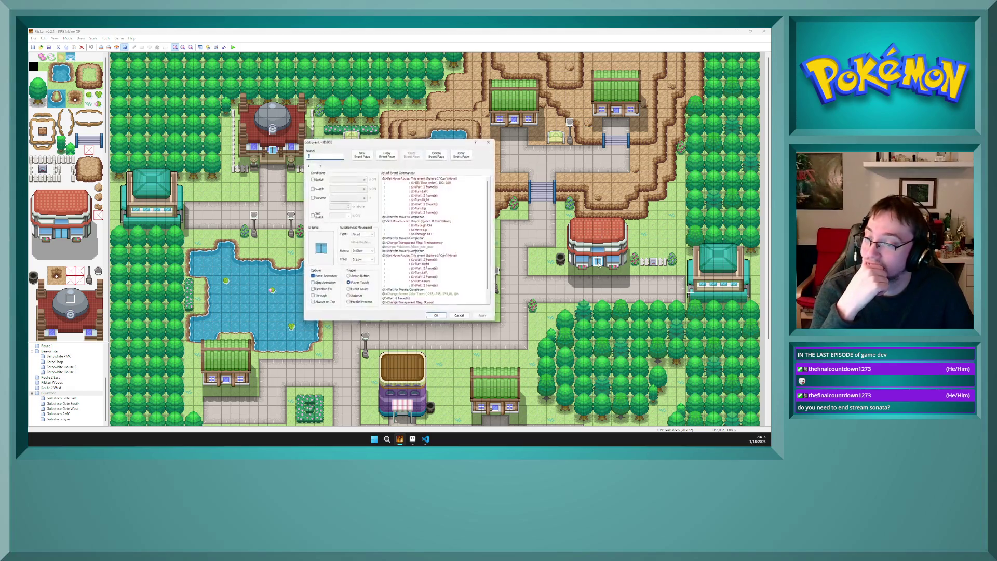
left_click(462, 317)
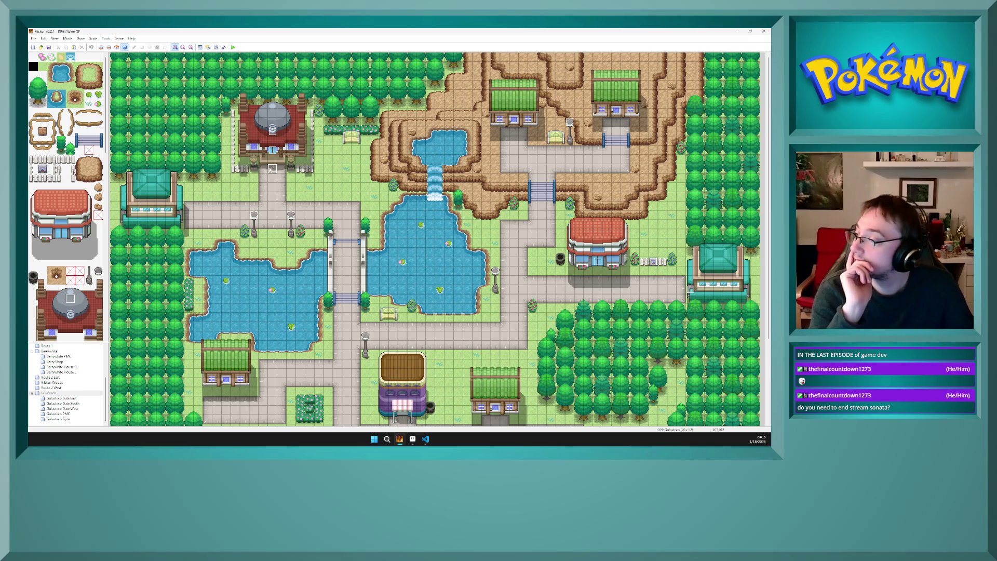
Step: Return to the Gulasteco Gym map
left_click(58, 414)
left_click(58, 419)
left_click(251, 320)
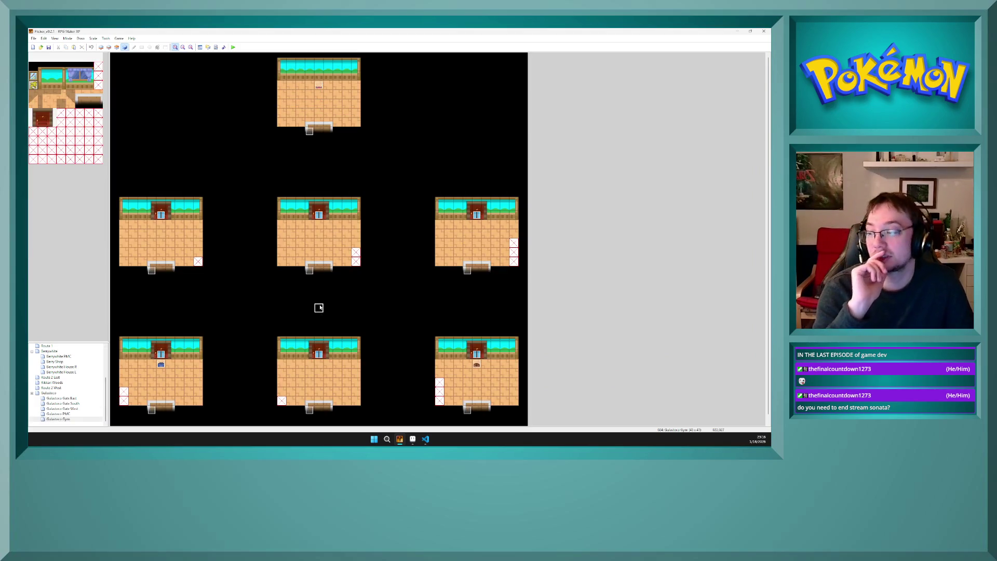
Step: Glance at ExteriorsMain.png in Aseprite and trainers.txt in VS Code, then return to RPG Maker XP
left_click(412, 439)
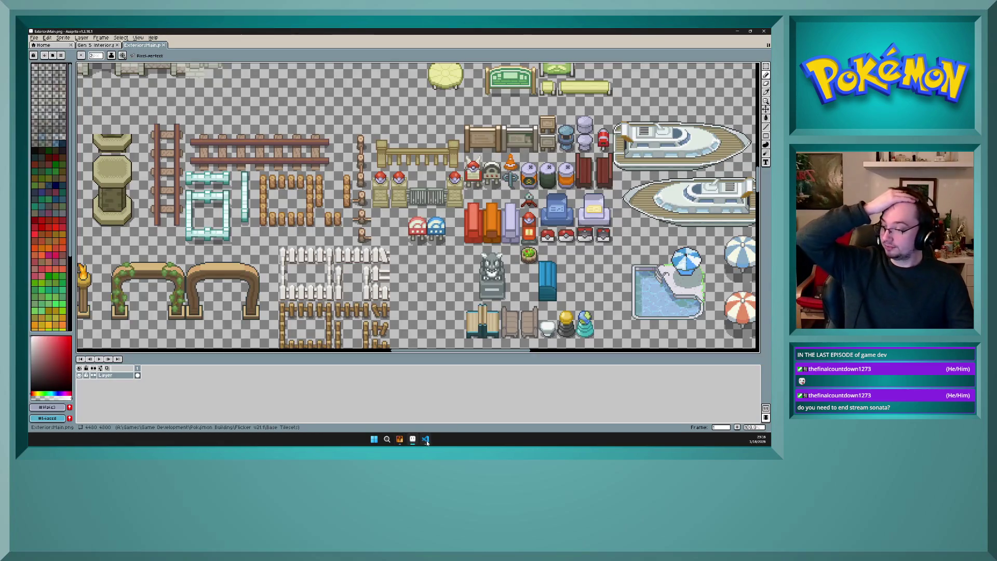
left_click(426, 441)
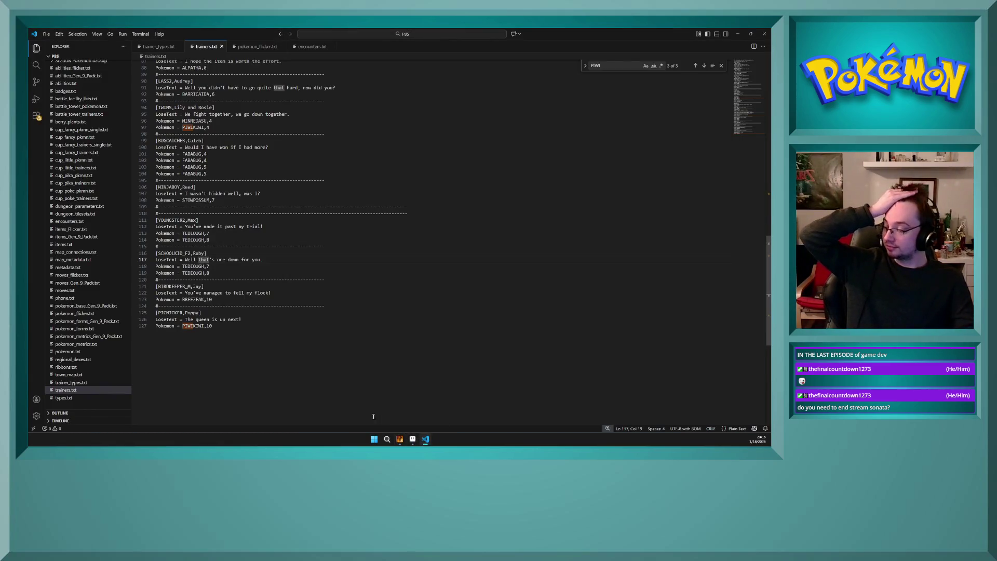
left_click(400, 439)
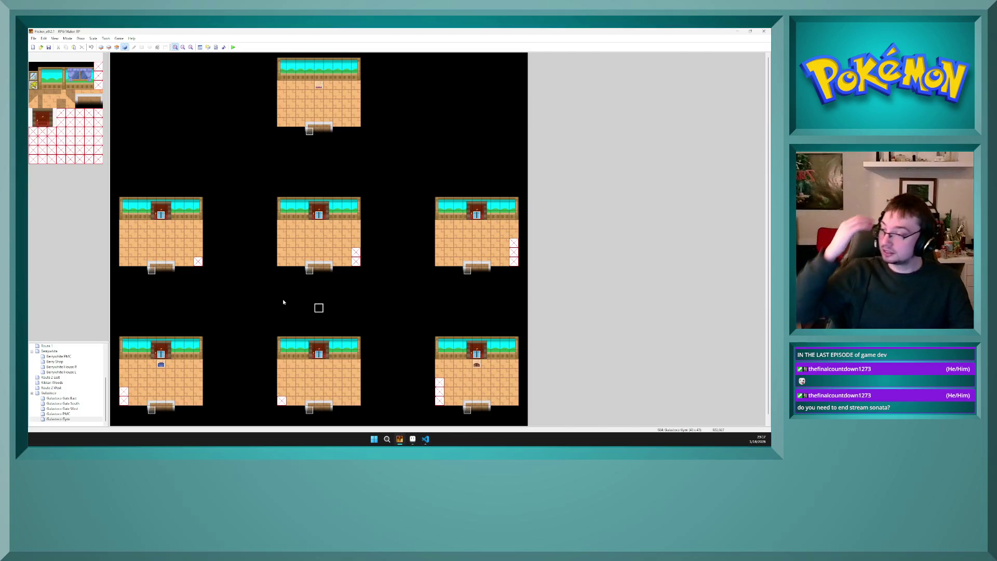
Step: Inspect a gym event's conditional branch and check matching tiles in the middle-row rooms
double_click(158, 356)
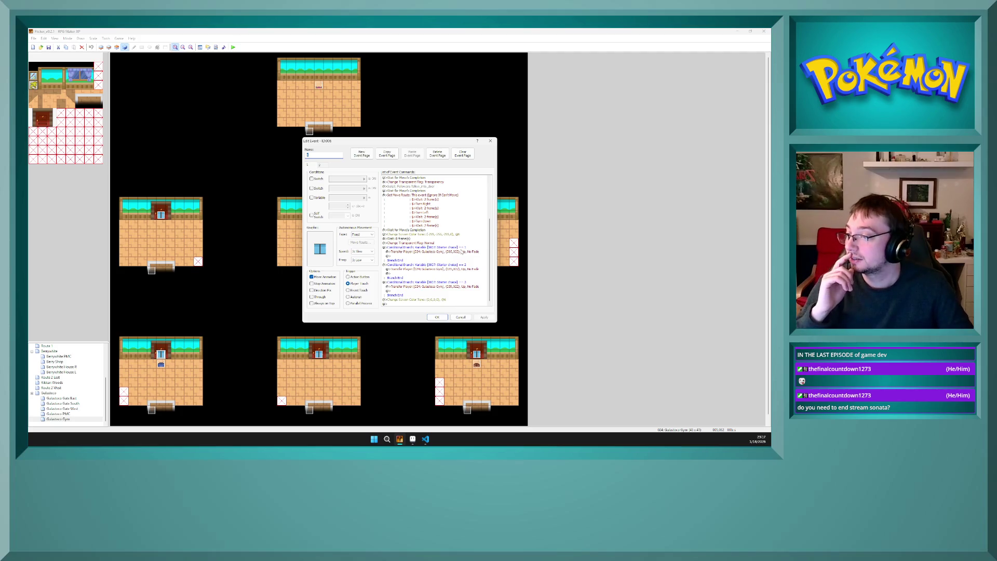
left_click(459, 251)
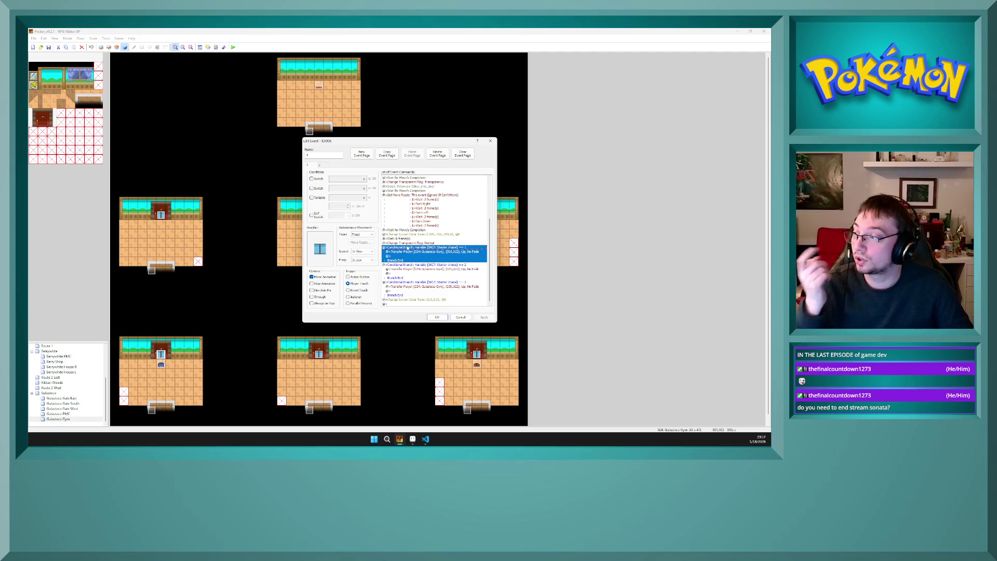
left_click(436, 317)
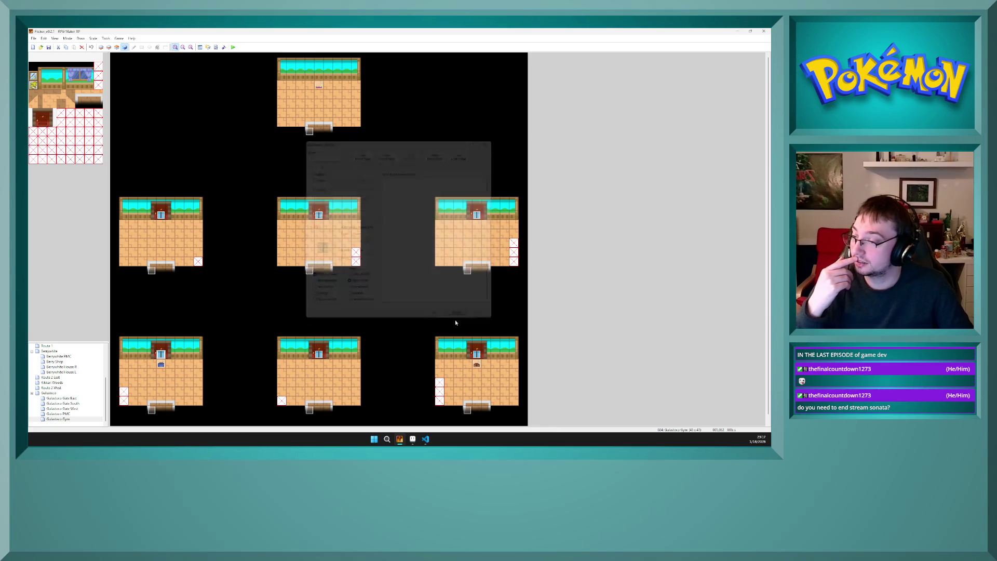
left_click(161, 235)
left_click(165, 244)
left_click(323, 243)
left_click(477, 243)
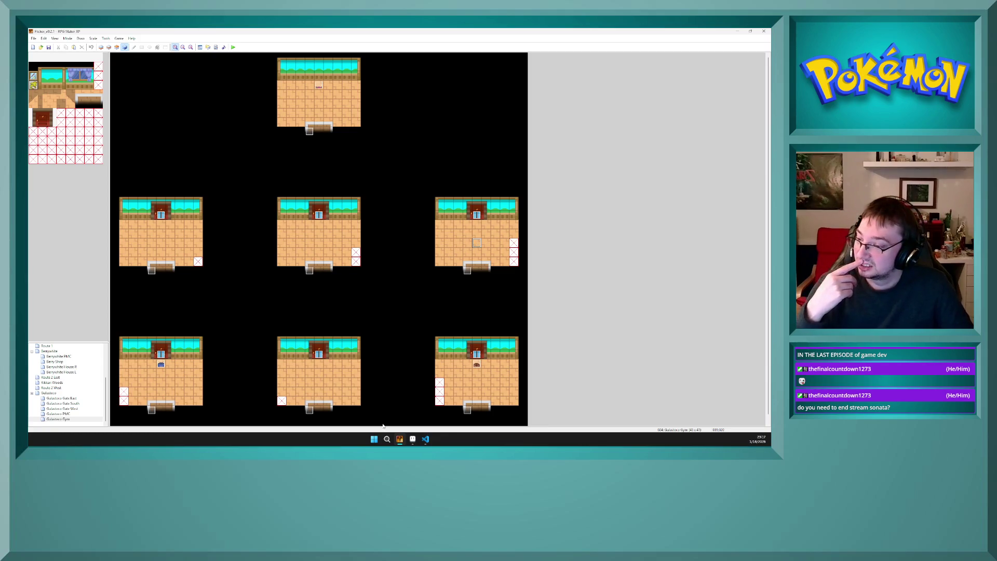
Step: Copy the lower-left Trainer event and paste it into the middle-left, middle and middle-right rooms
mouse_move(413, 443)
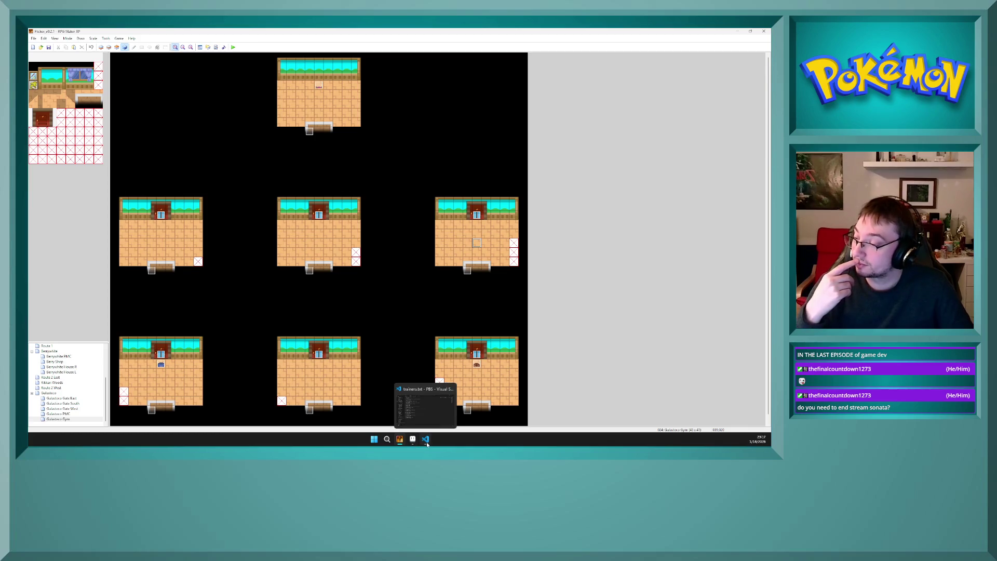
left_click(161, 366)
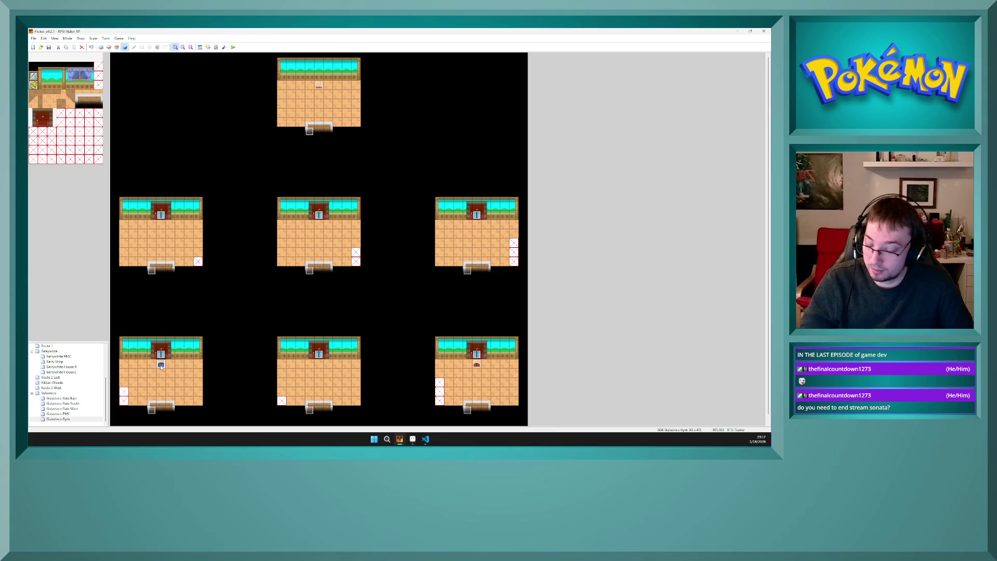
key("ctrl+c")
left_click(161, 224)
key("ctrl+v")
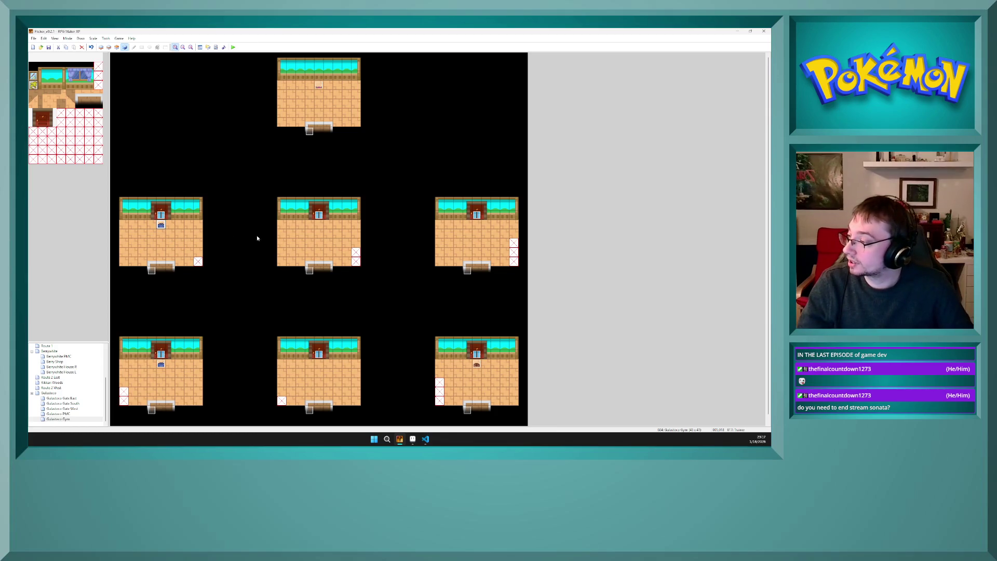
left_click(319, 225)
key("ctrl+v")
left_click(477, 225)
key("ctrl+v")
Step: Select the new middle-left Trainer event and switch to trainers.txt in VS Code
left_click(170, 233)
left_click(161, 225)
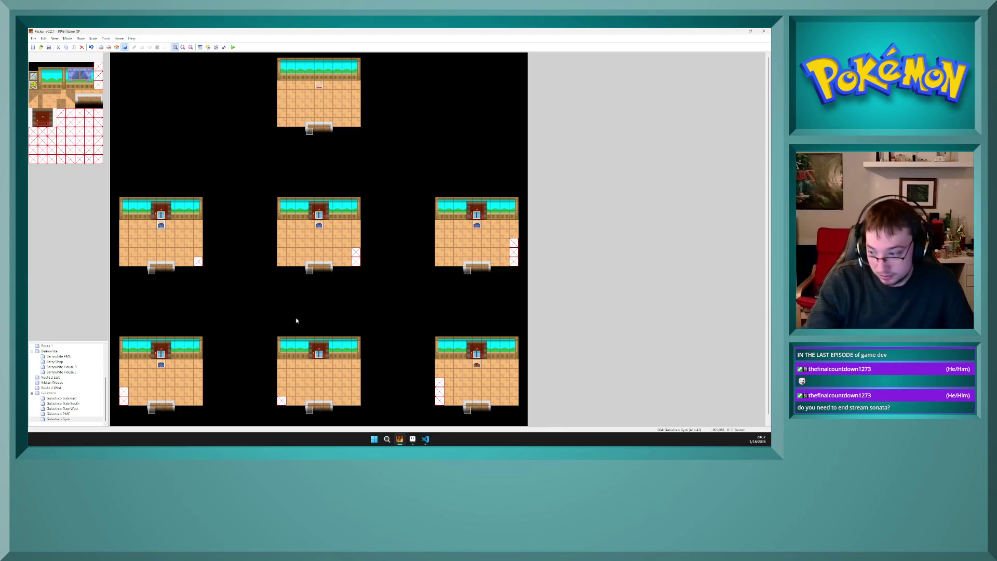
left_click(425, 439)
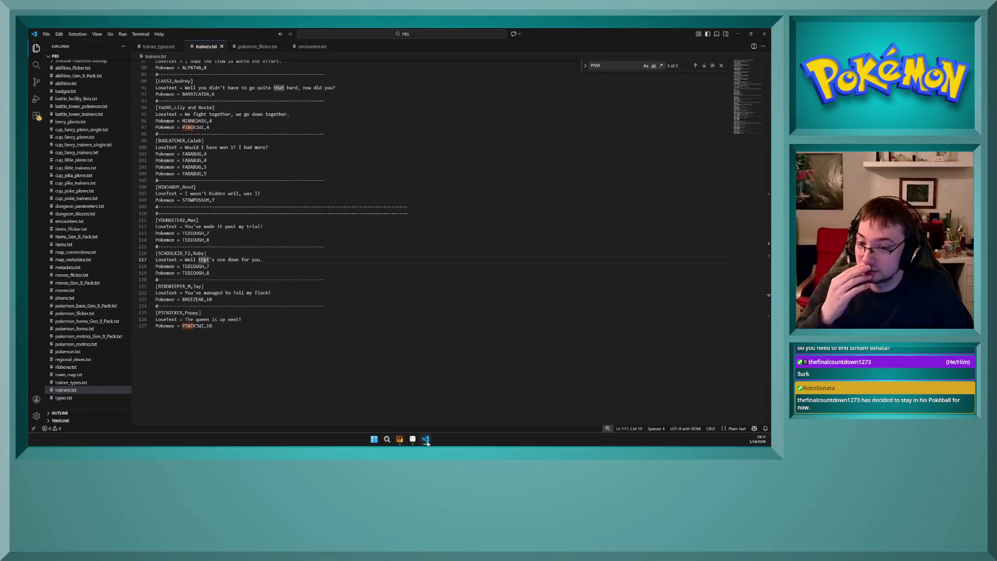
Step: Check the BIRDKEEPER_M and PICNICKER entries around lines 121 and 125, then go back to RPG Maker XP
left_click(241, 287)
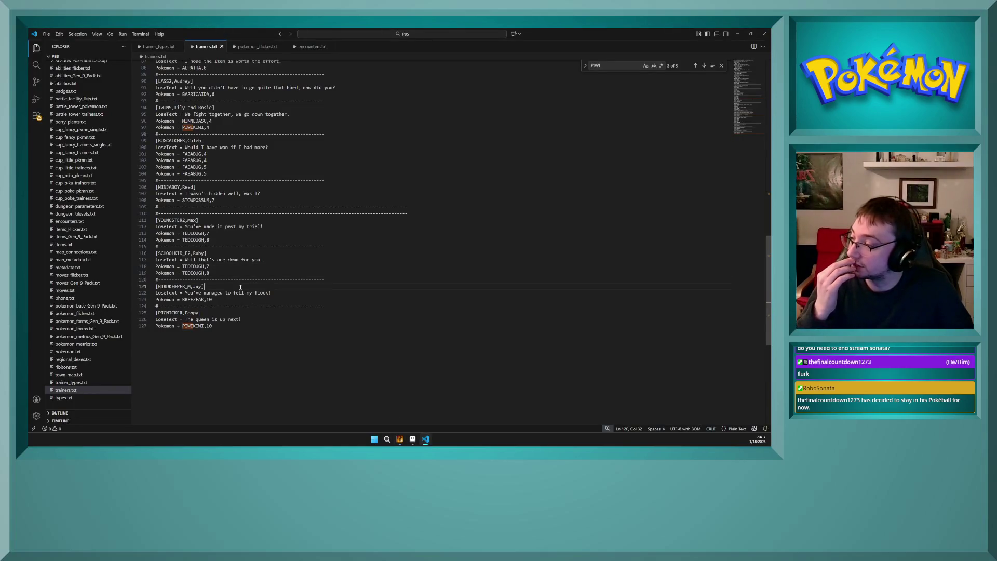
left_click(244, 307)
left_click(243, 311)
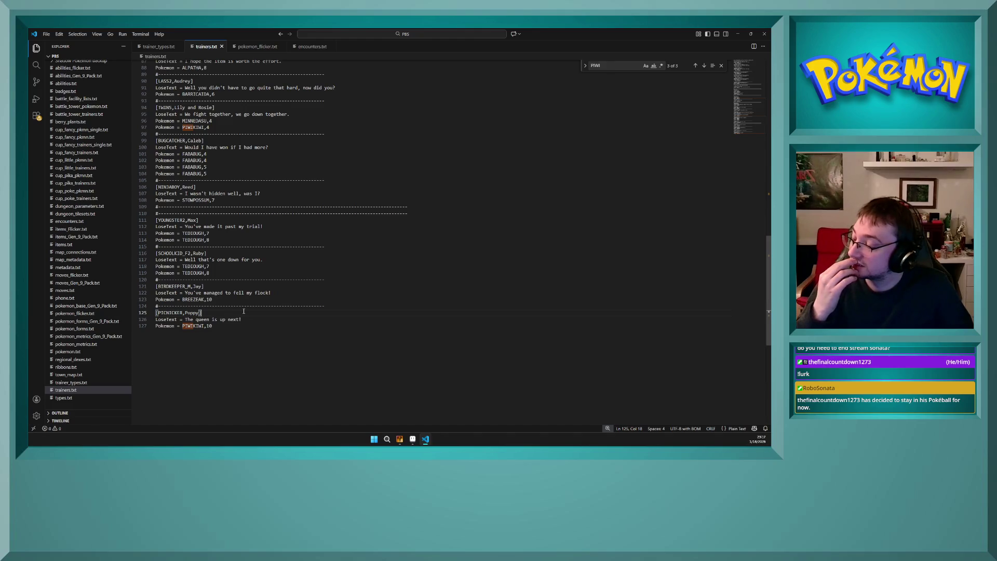
mouse_move(413, 443)
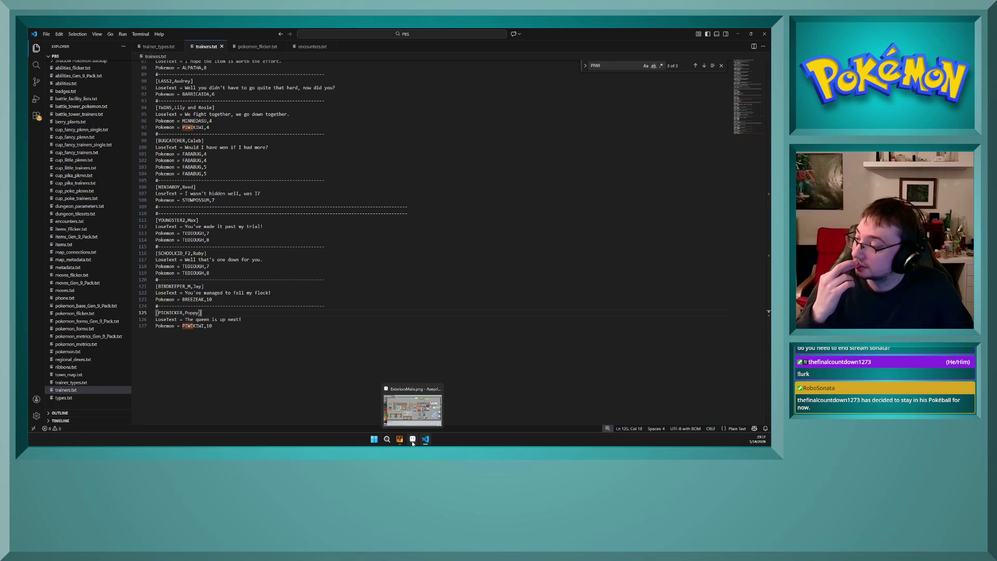
left_click(414, 443)
left_click(400, 440)
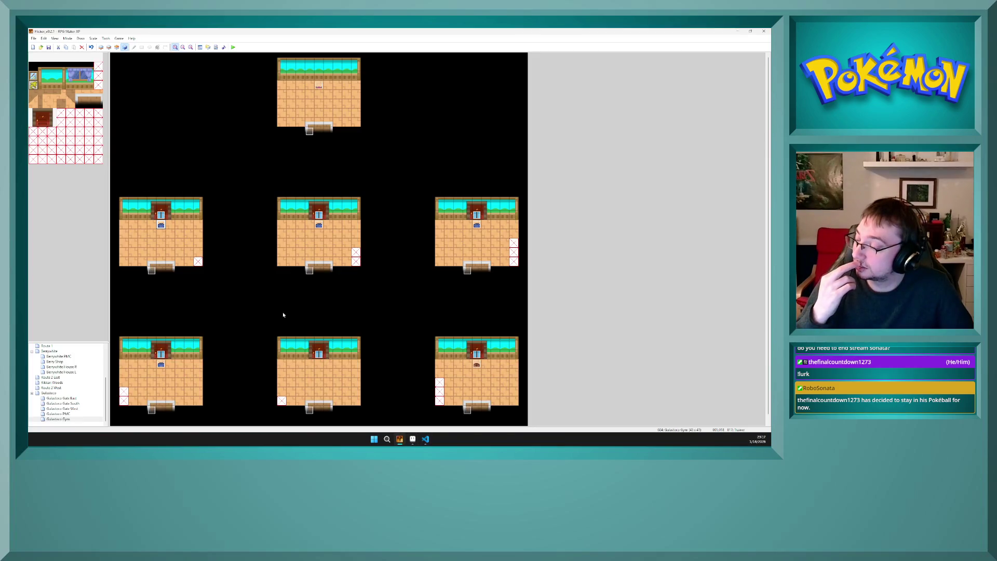
Step: Open the copied Trainer event and give its first page the trBirdKeeper_M sprite
left_click(162, 227)
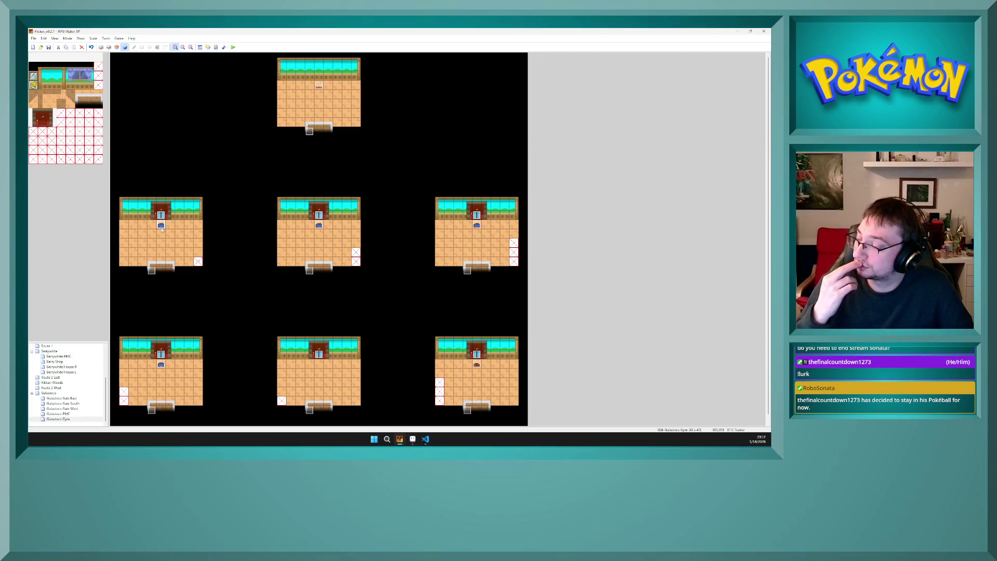
double_click(162, 227)
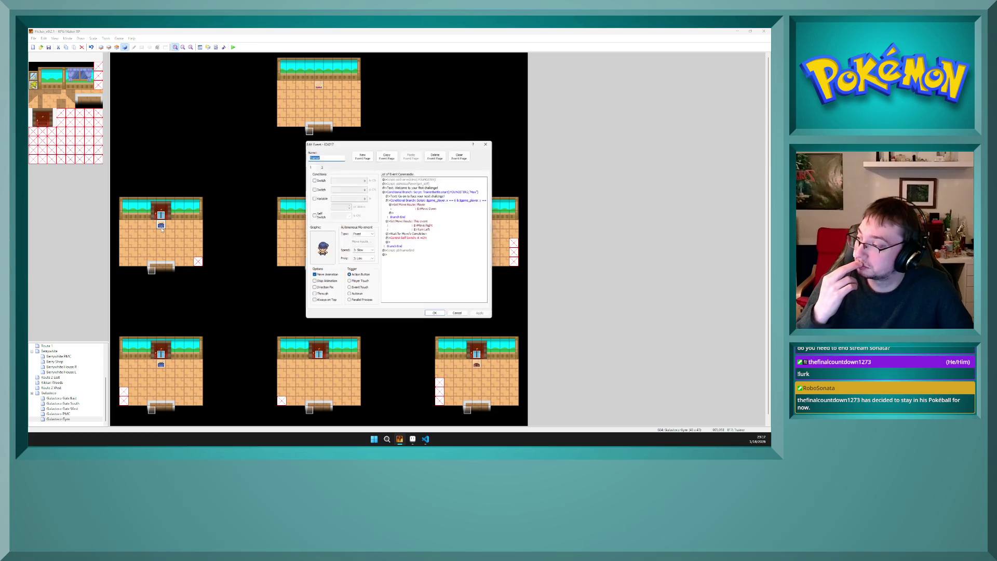
double_click(323, 260)
scroll(360, 283, "down", 2)
left_click_drag(360, 283, 348, 238)
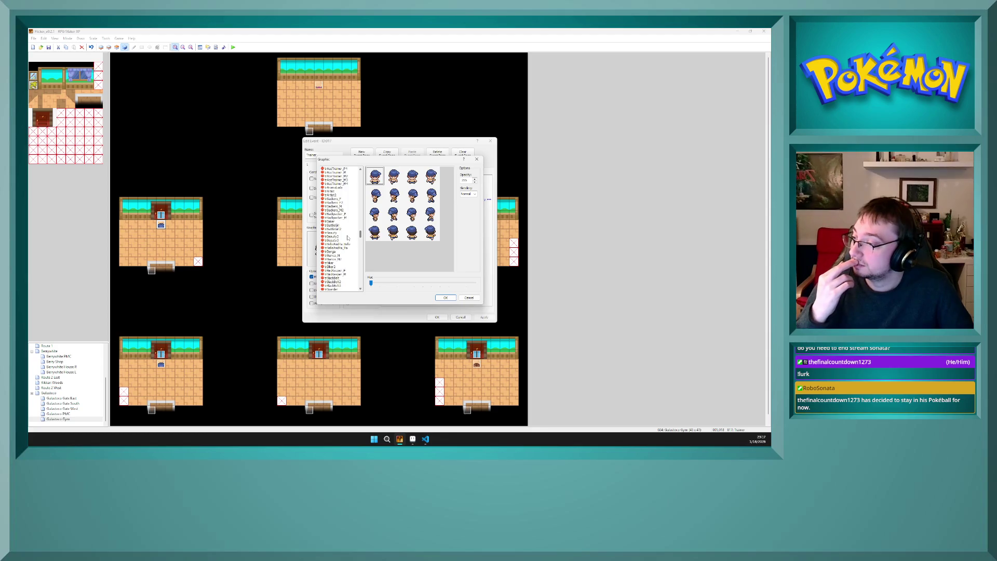
left_click(341, 274)
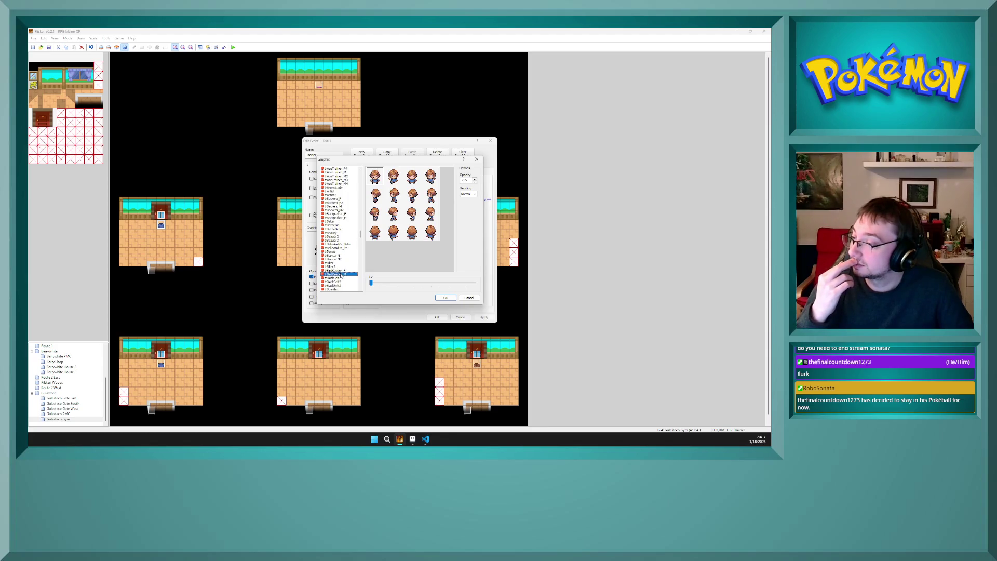
left_click(445, 298)
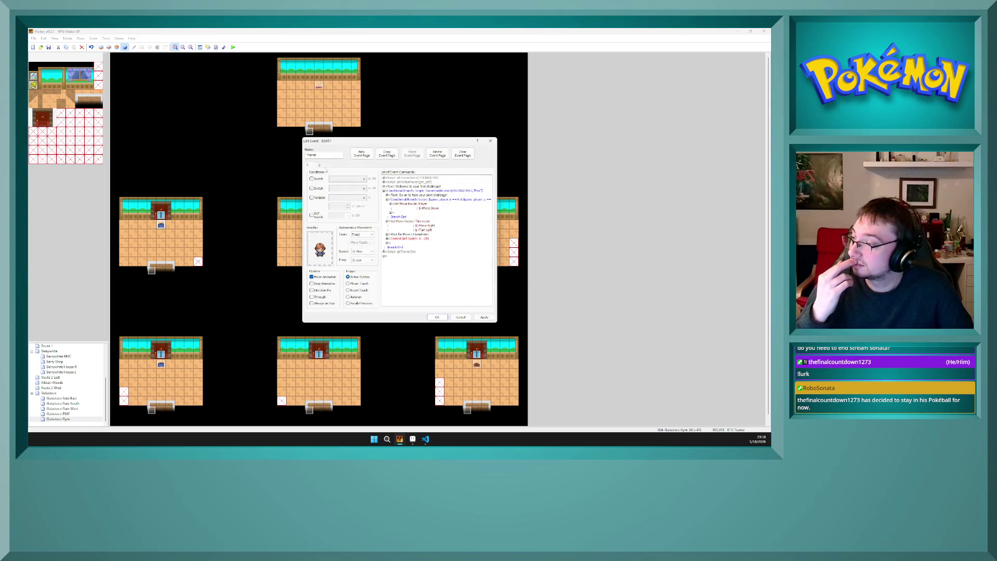
Step: Give the second page the trBirdKeeper_M sprite too and apply the changes
left_click(321, 165)
double_click(320, 252)
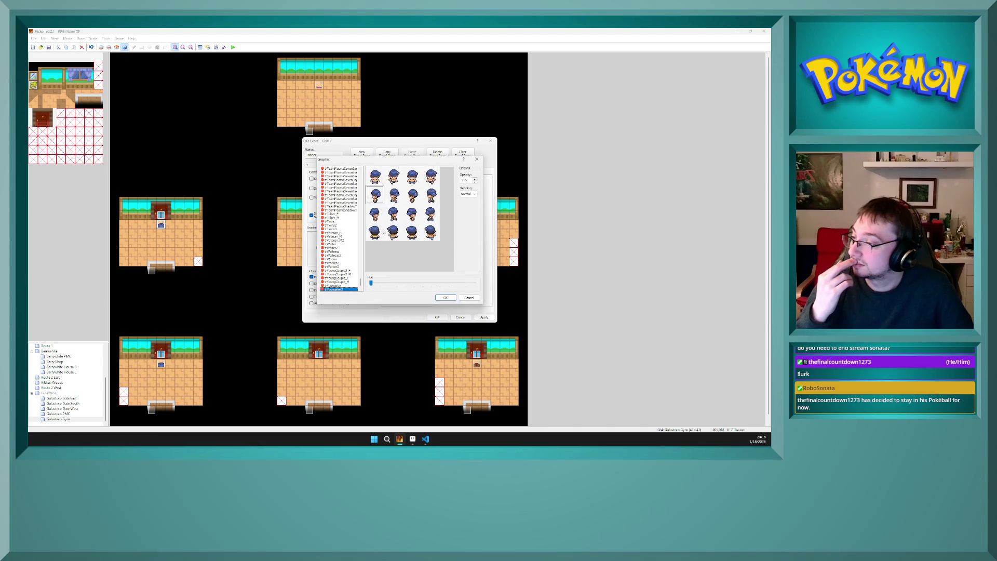
left_click_drag(358, 283, 357, 241)
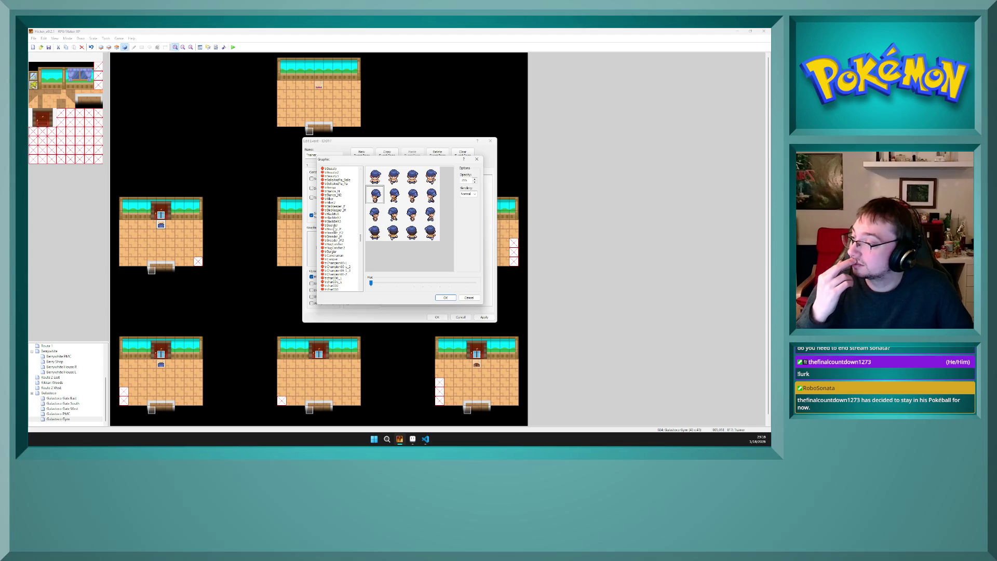
left_click(341, 210)
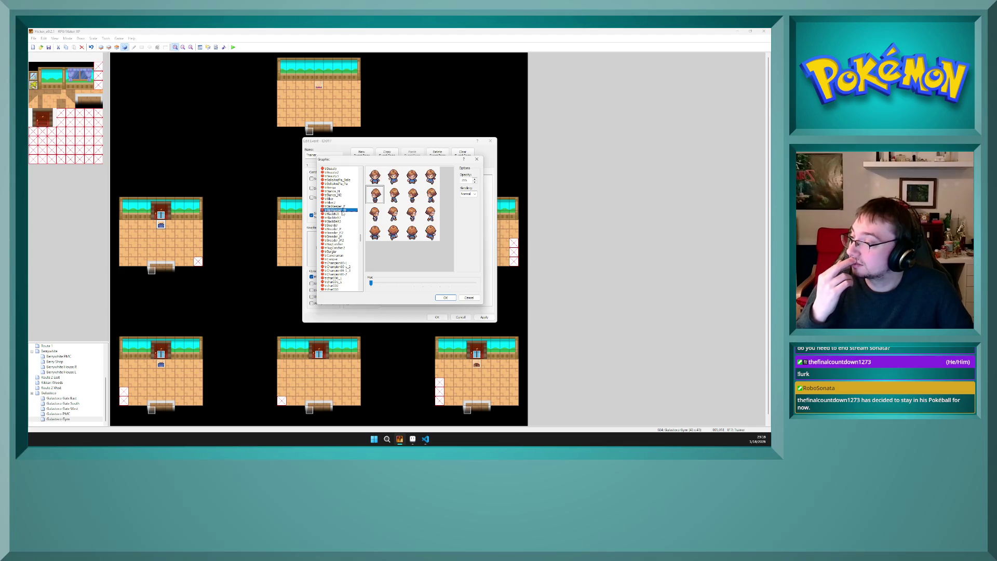
left_click(446, 298)
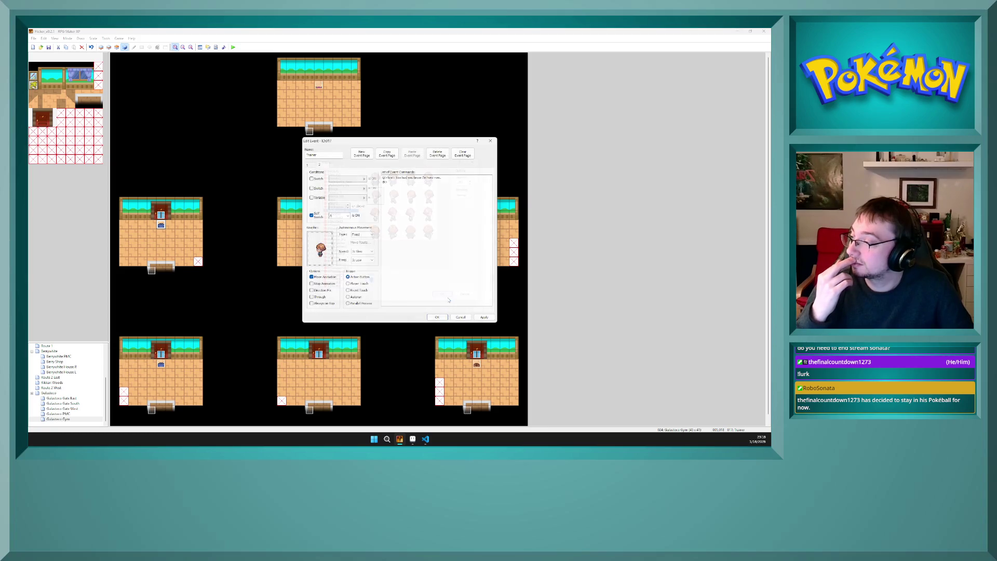
left_click(484, 317)
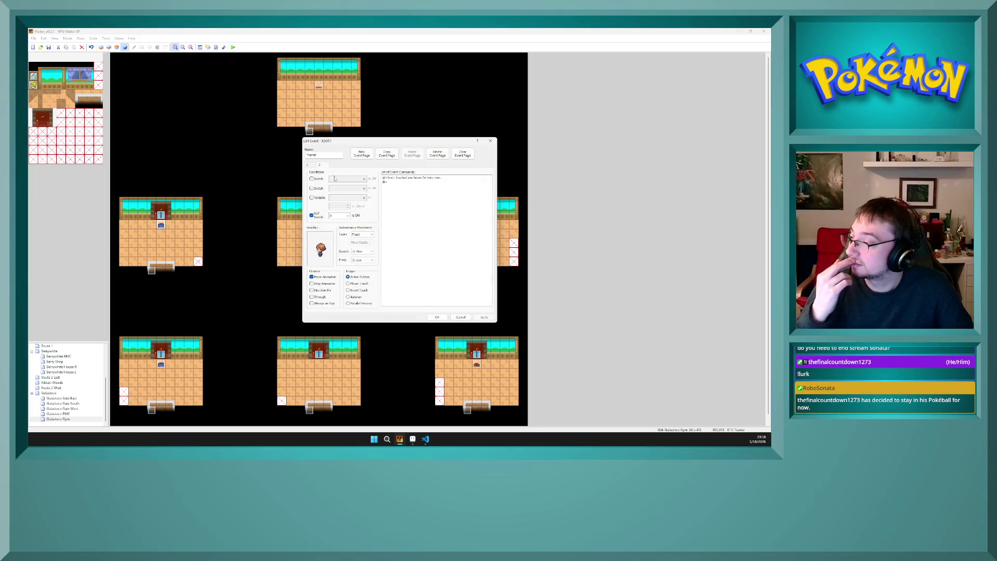
left_click(311, 164)
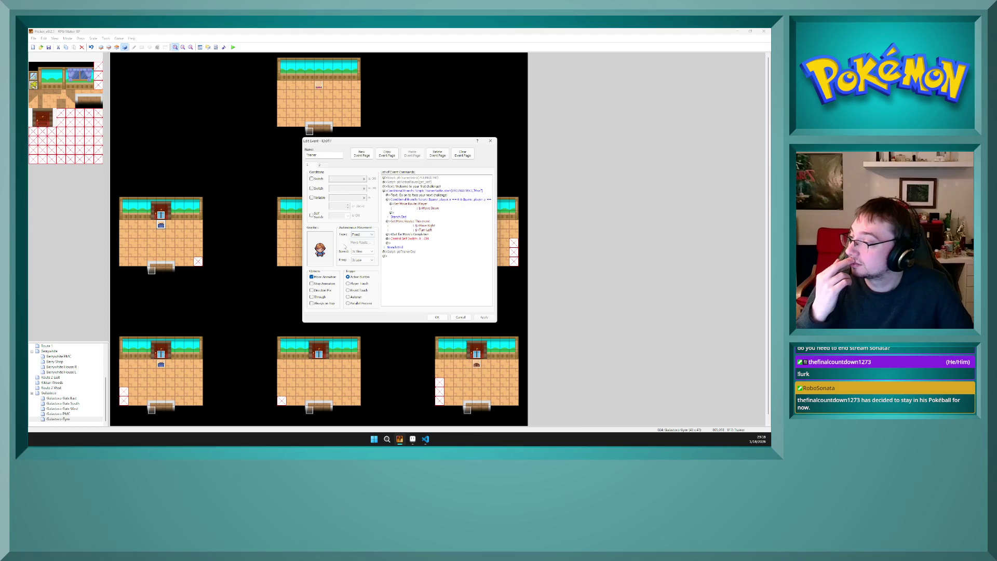
left_click(412, 243)
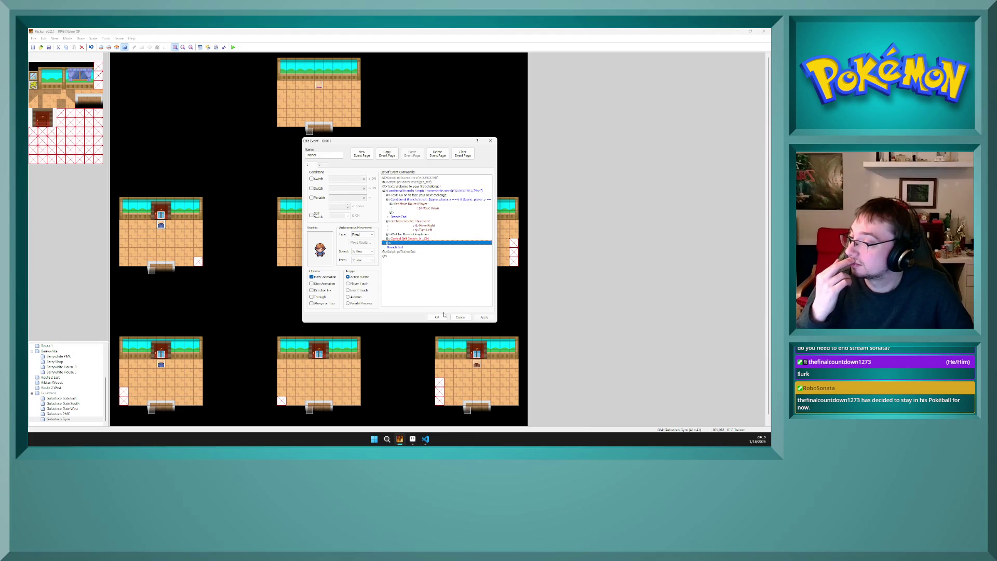
Step: Rewrite the trainer's welcome message to 'My flock protects us from intruders like you'
left_click(443, 315)
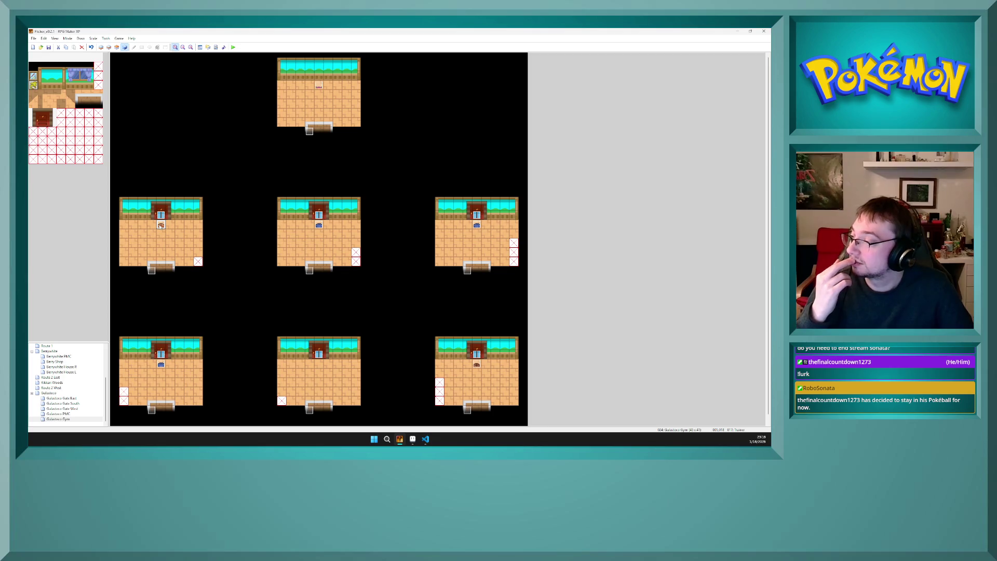
double_click(161, 226)
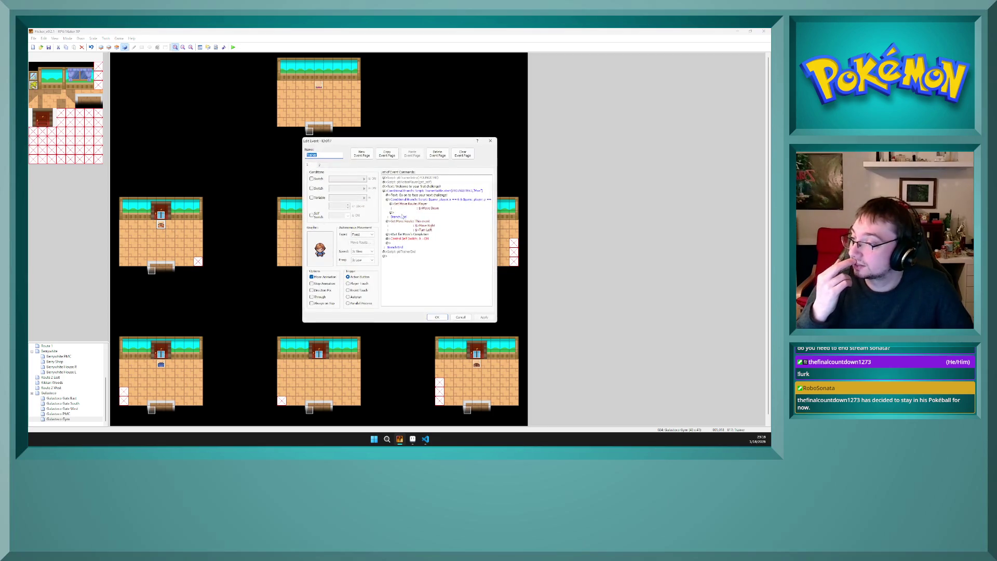
left_click(434, 200)
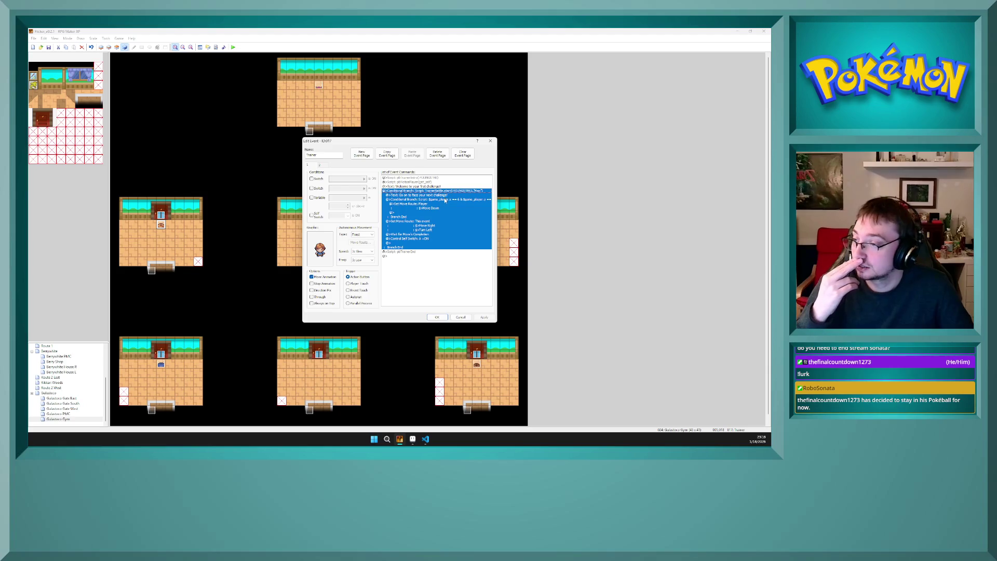
left_click(426, 186)
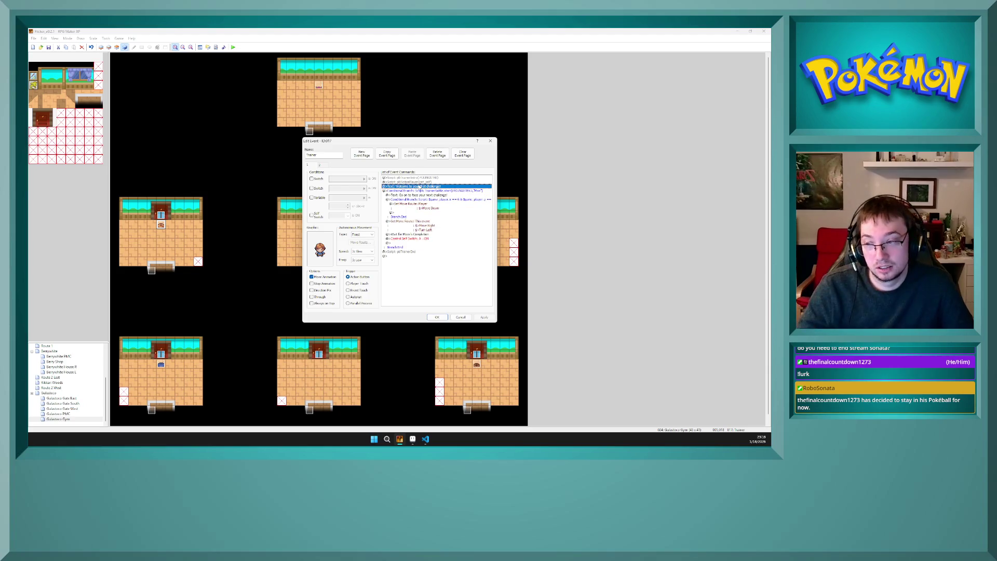
key("Return")
key("ctrl+a")
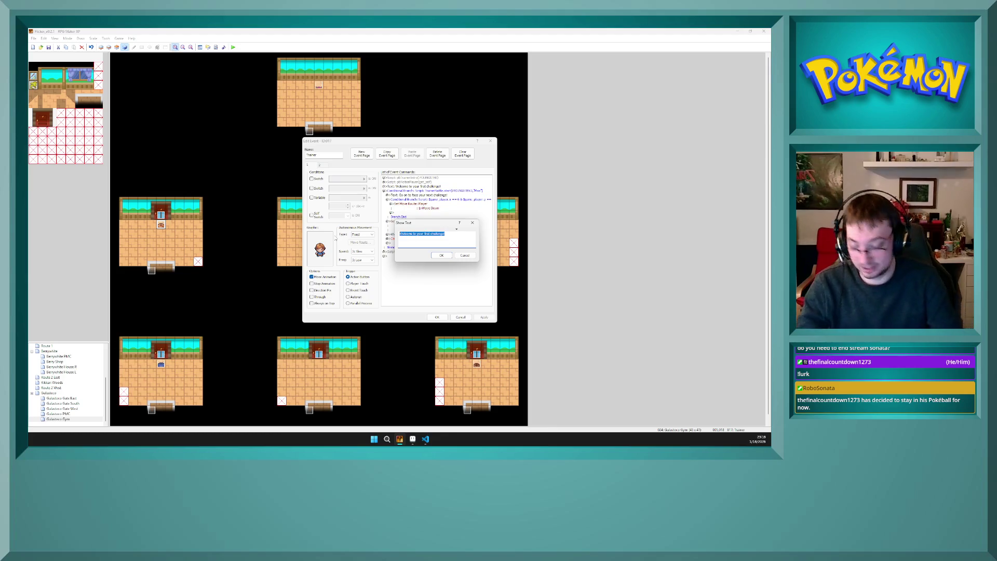
type("My")
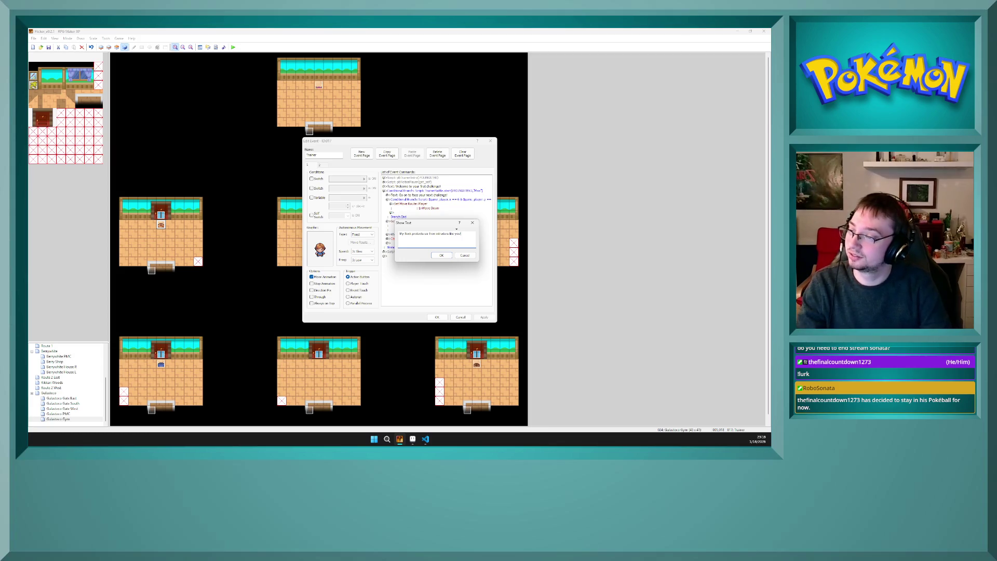
left_click(441, 255)
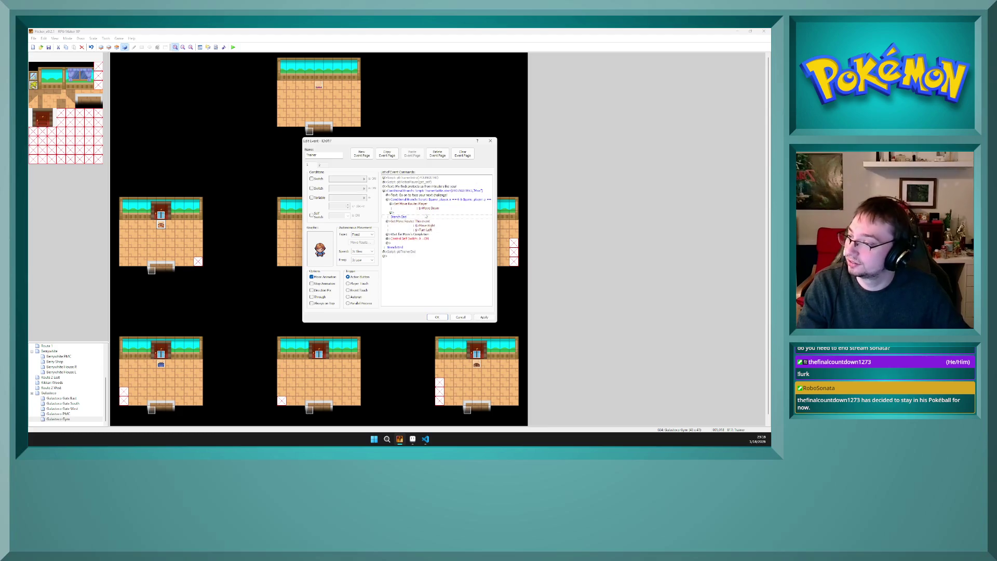
Step: Open the 'Go on to face your next challenge!' line and check the bird keeper's lose text in trainers.txt
left_click(429, 196)
double_click(429, 196)
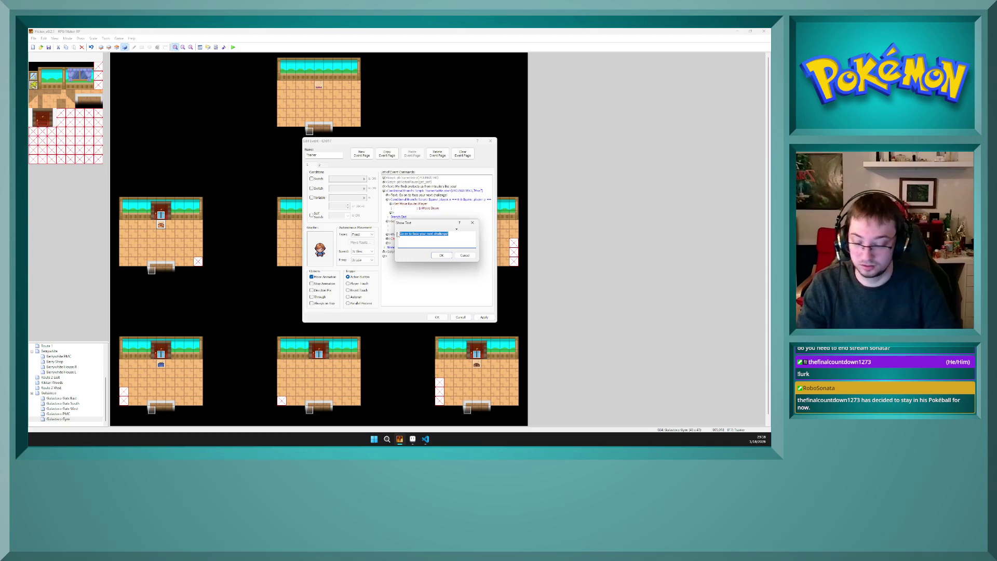
key("alt+Tab")
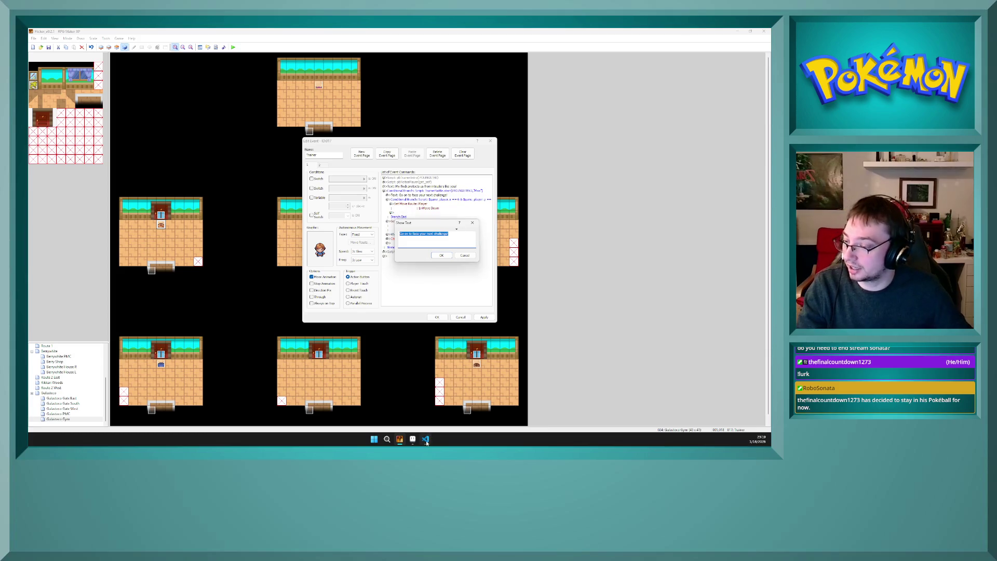
left_click(229, 293)
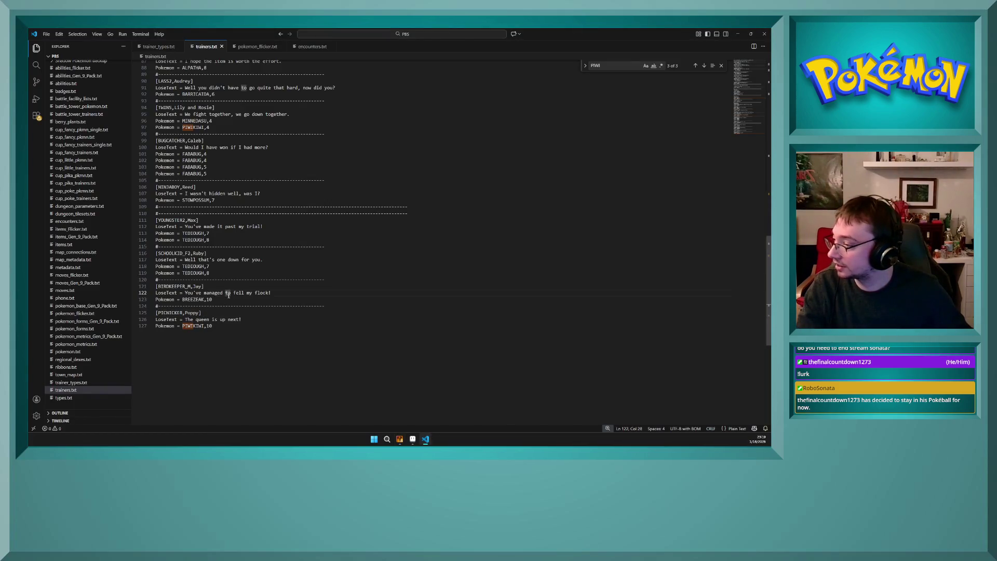
left_click(400, 439)
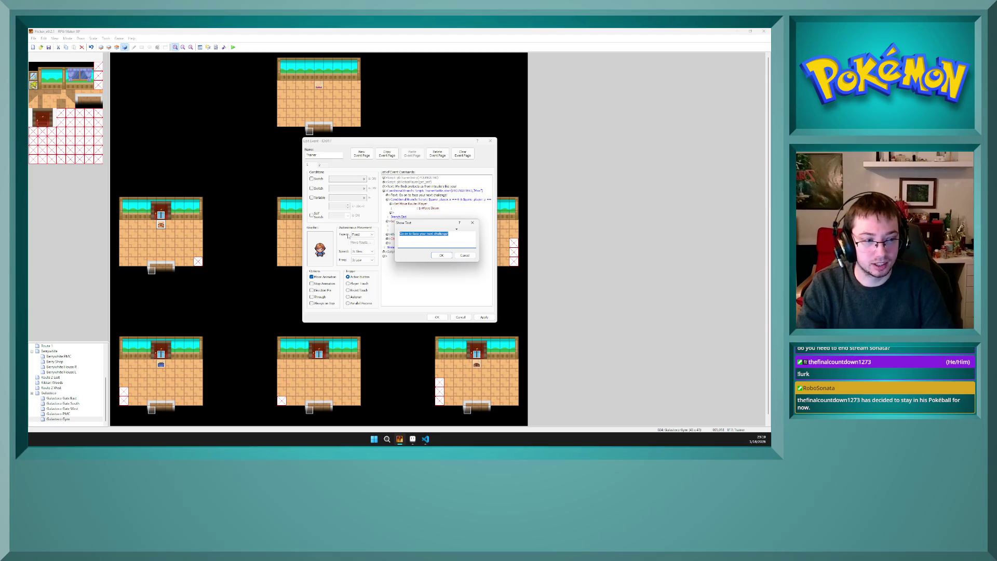
Step: Reword the trainer's follow-up line to 'You're clearly determined, the flock will let you pass!' and save the event
type("You're clearly determined, the f")
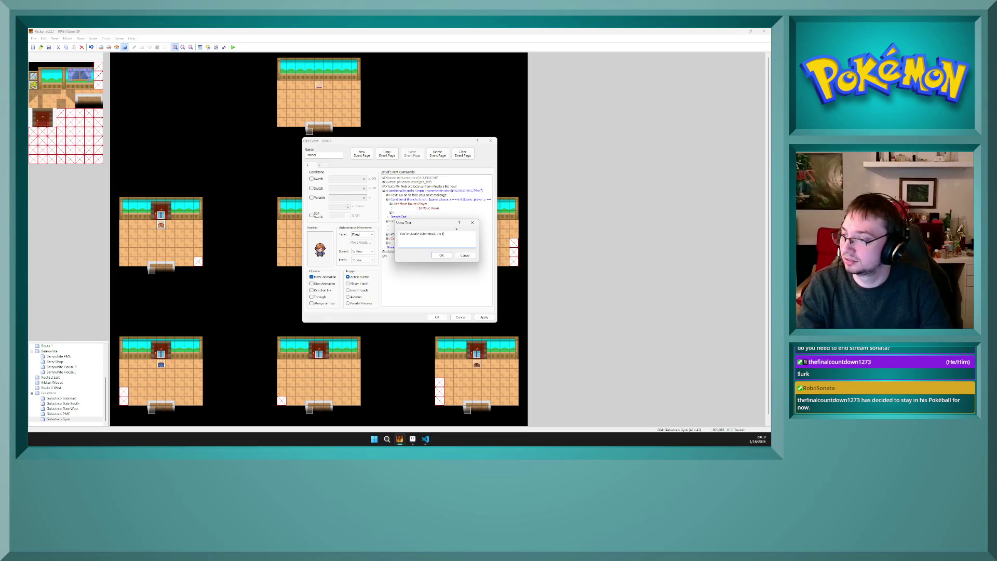
type("t you pass.")
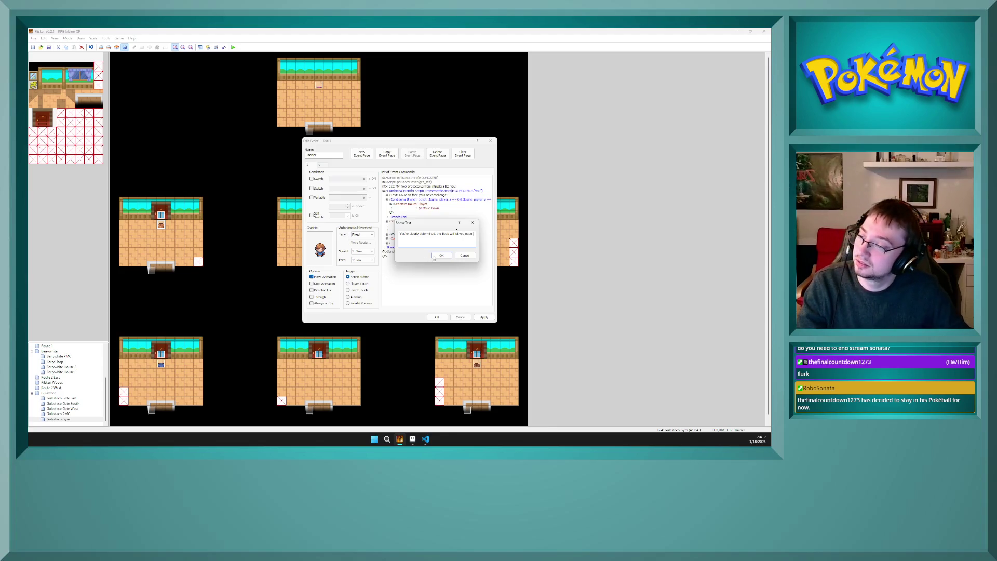
left_click(439, 255)
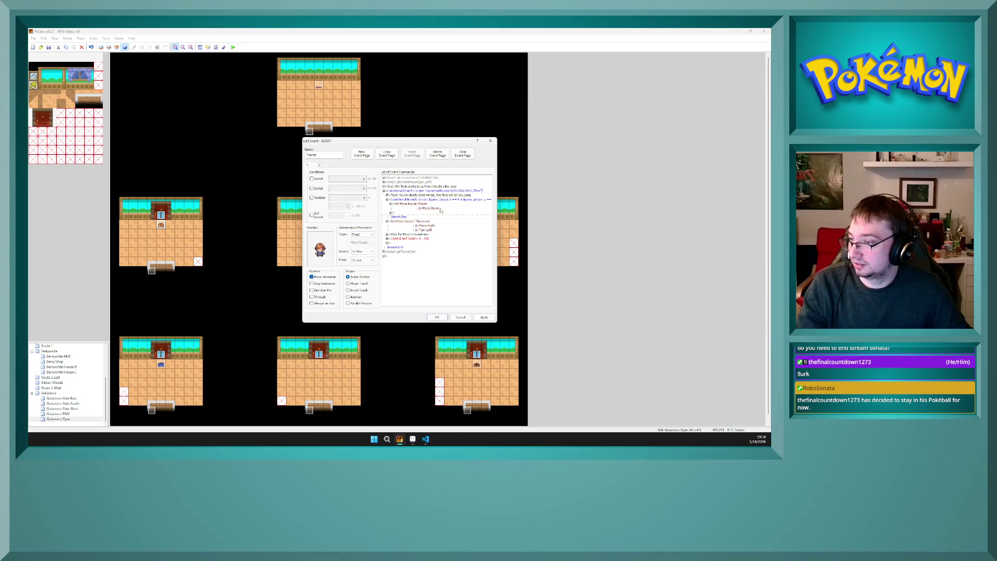
left_click(440, 208)
left_click(441, 213)
left_click(485, 316)
left_click(437, 316)
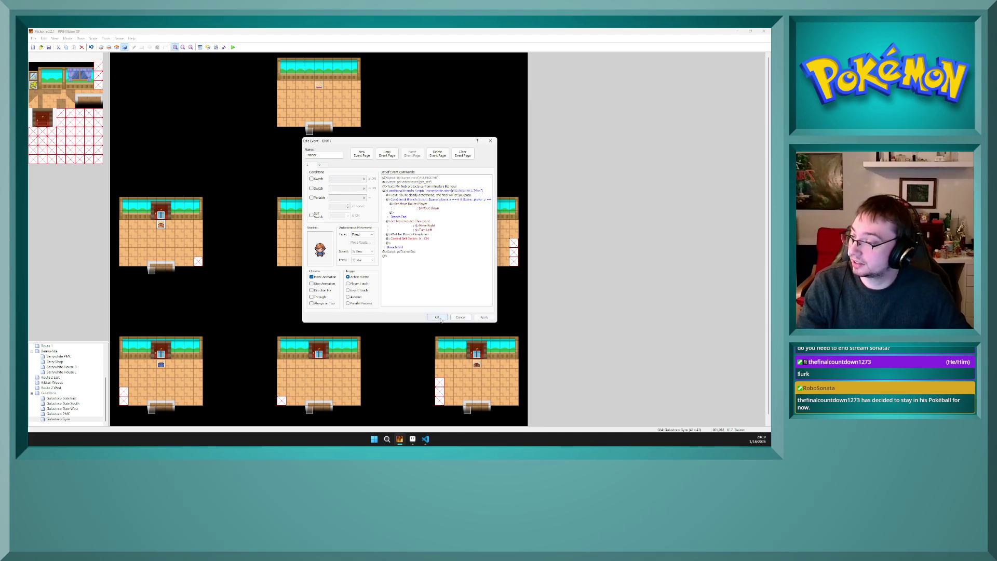
double_click(161, 226)
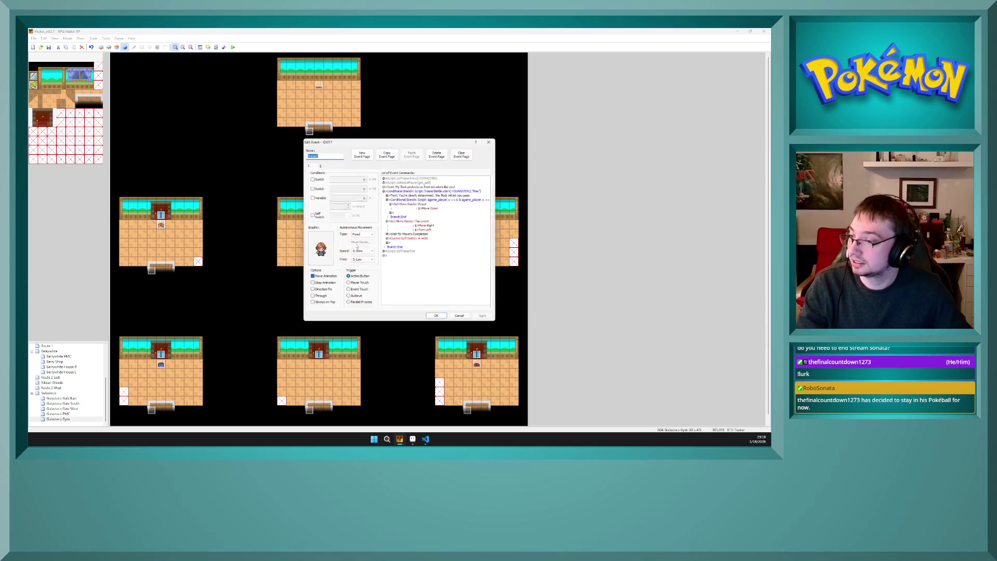
Step: Edit the position-check branch's script condition to end in 19 and save the trainer event
left_click(460, 200)
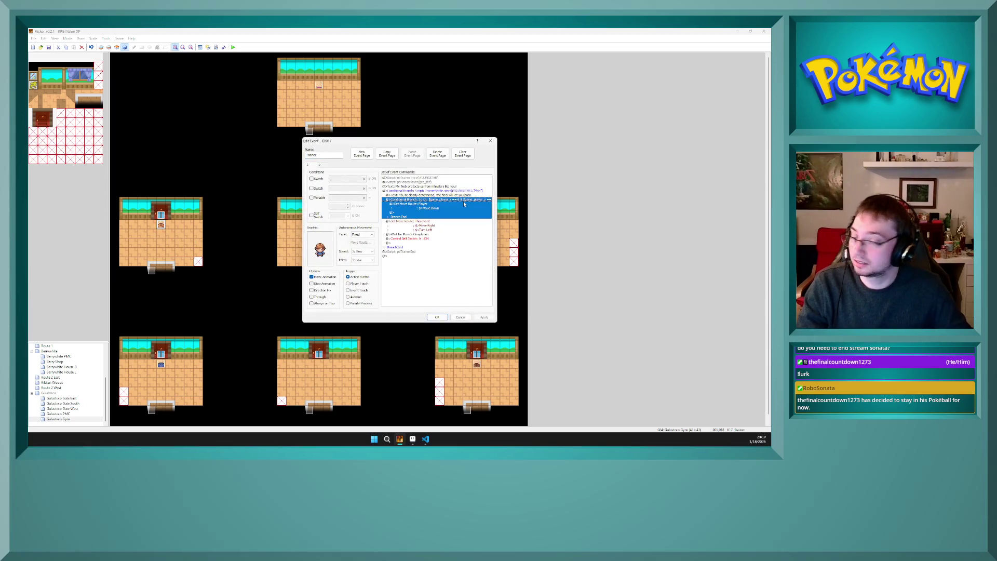
double_click(464, 204)
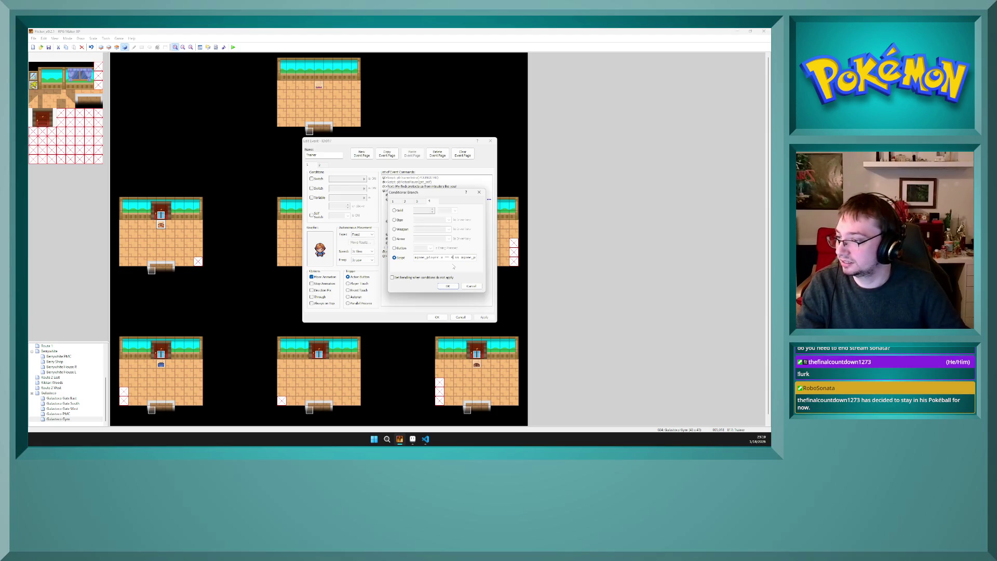
key("End")
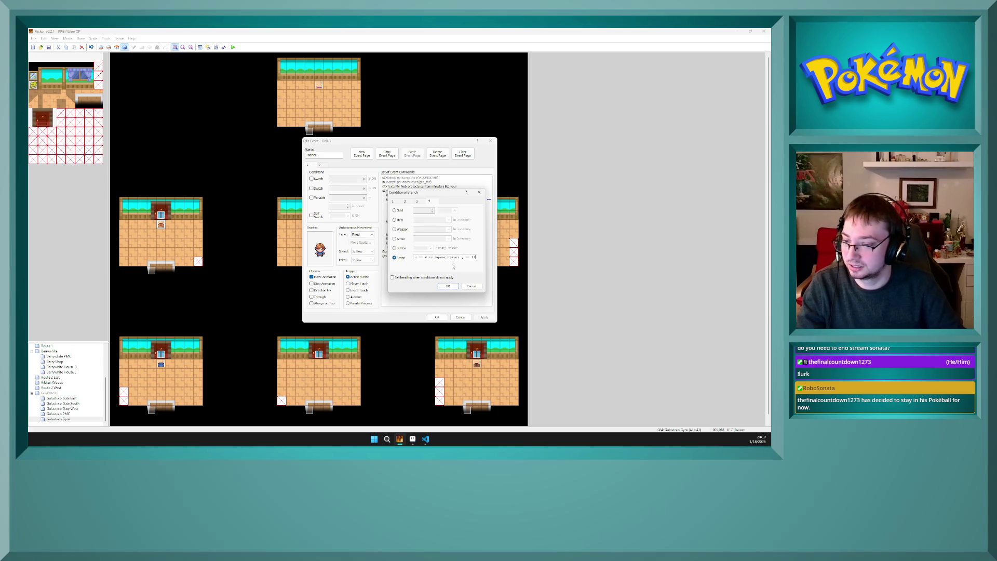
type("19")
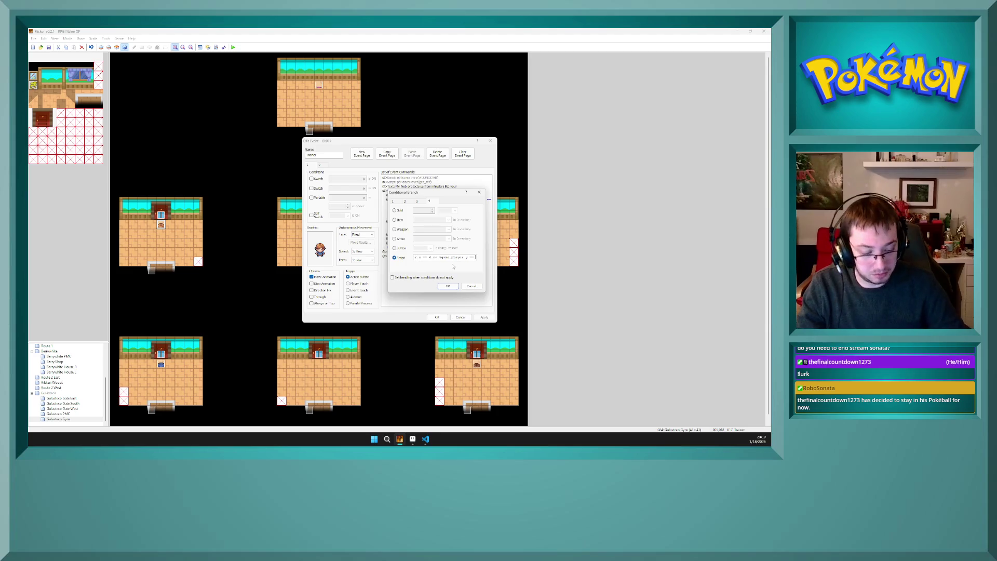
left_click(448, 286)
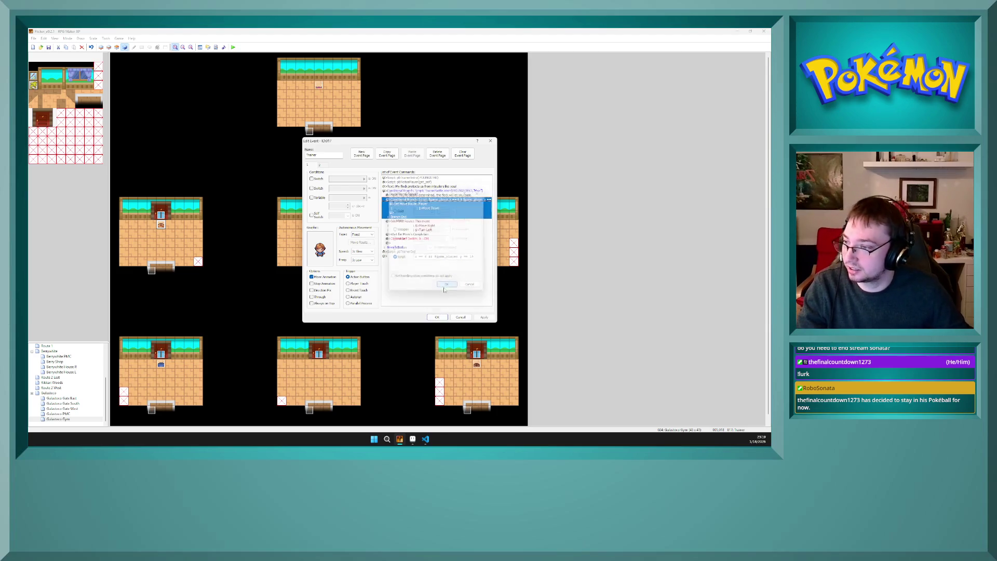
left_click(446, 216)
left_click(446, 225)
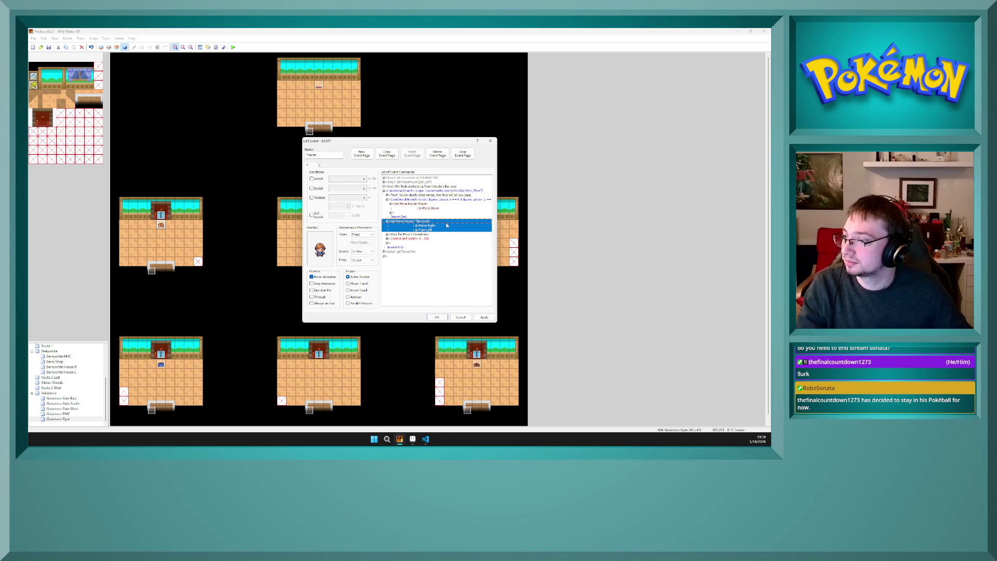
left_click(477, 317)
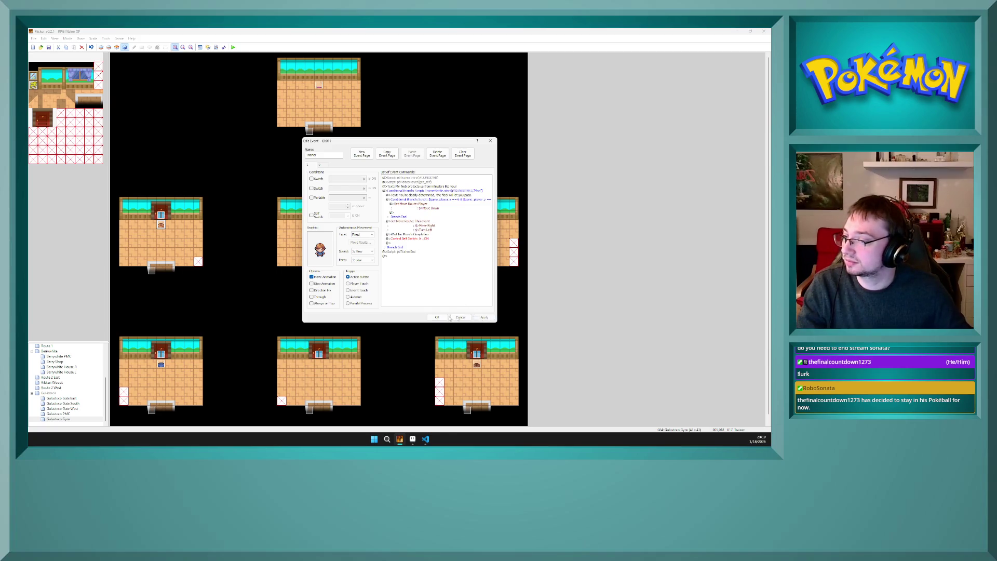
left_click(436, 317)
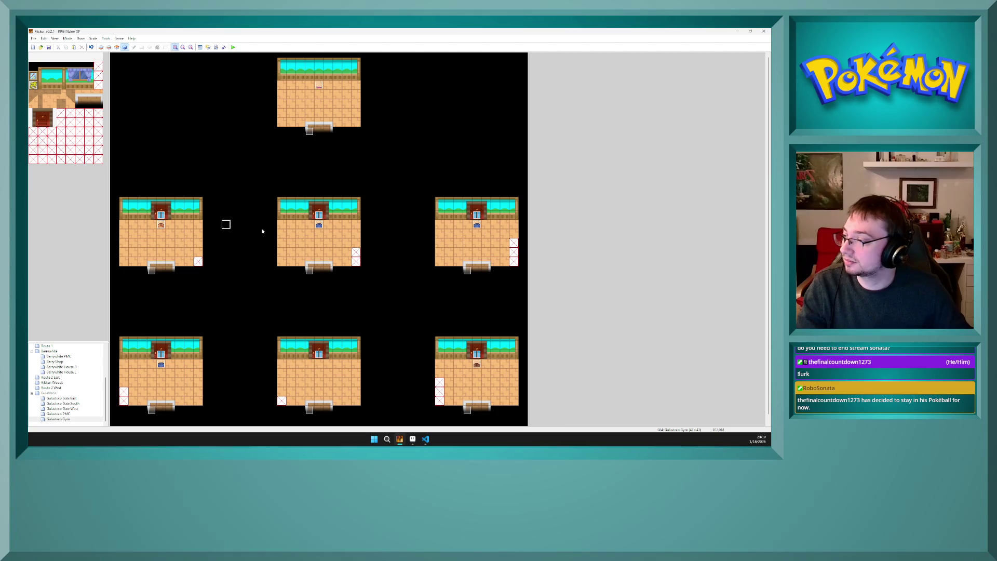
left_click(318, 227)
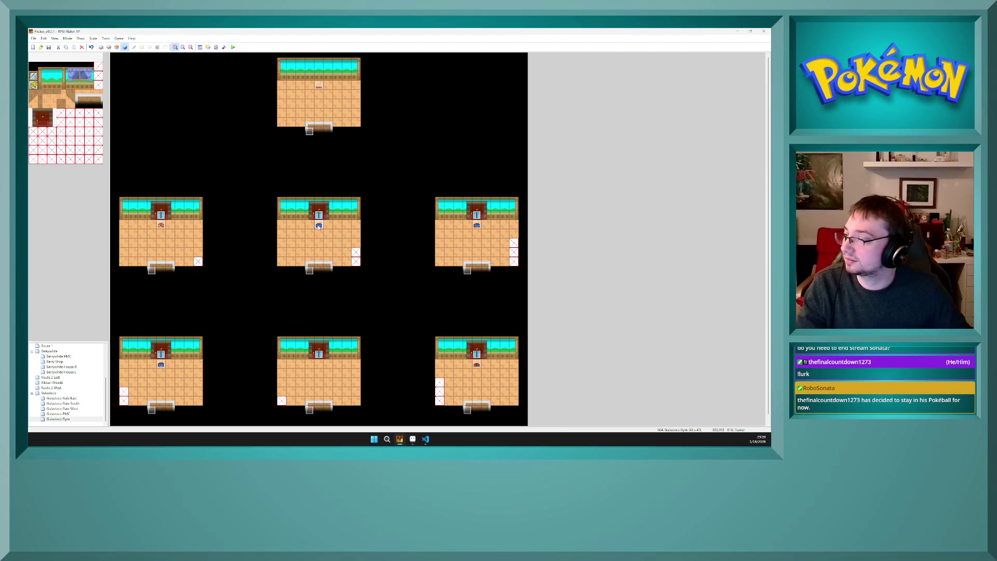
Step: Change the middle trainer's branch script to check x == 28 and y == 19, then save the event
double_click(318, 227)
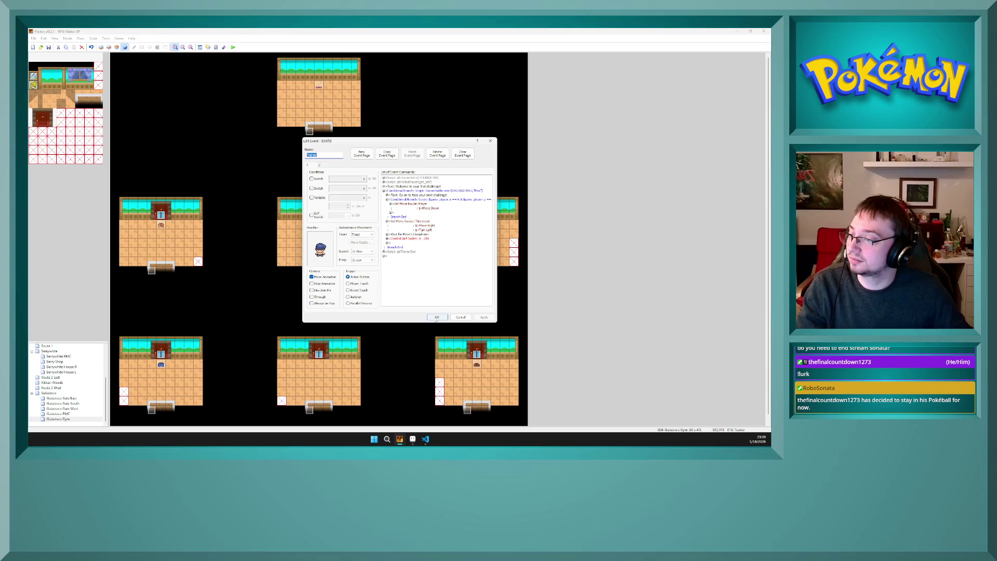
left_click(480, 207)
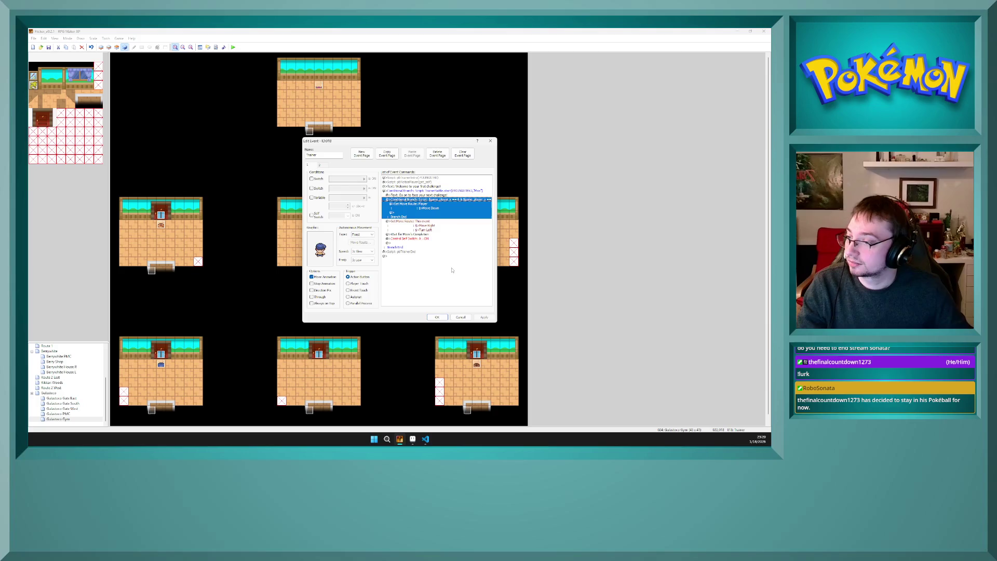
double_click(454, 200)
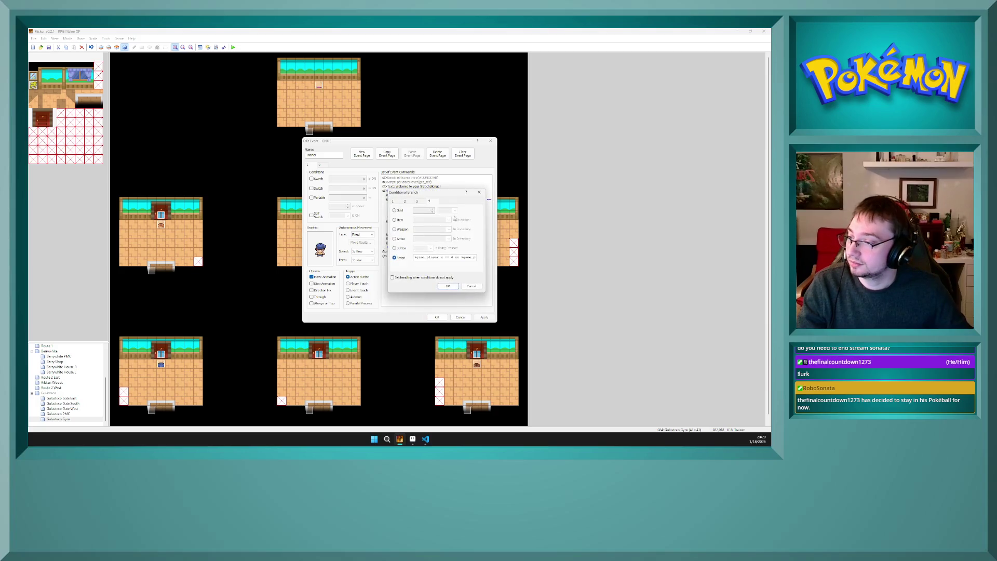
left_click(453, 258)
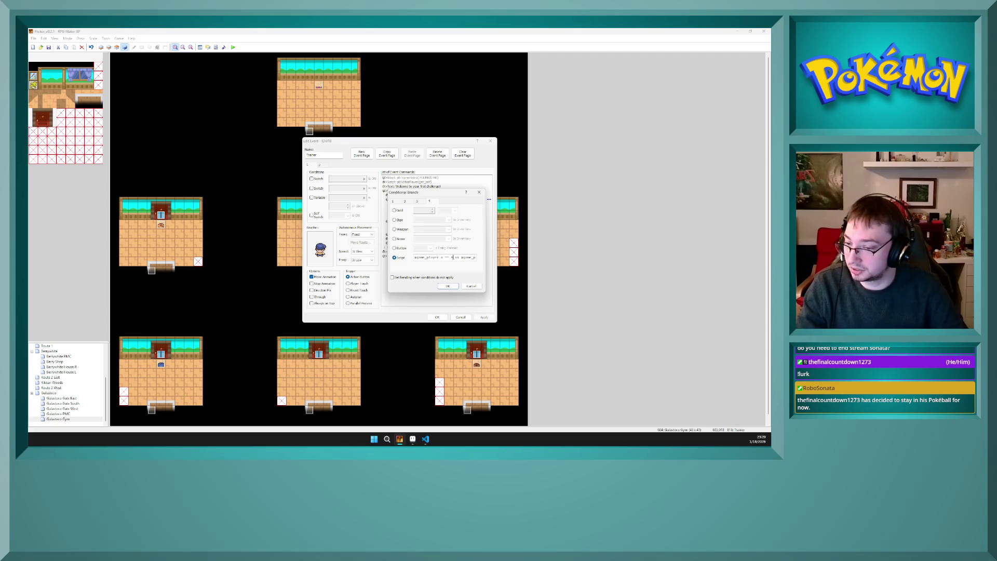
key("BackSpace")
type("28")
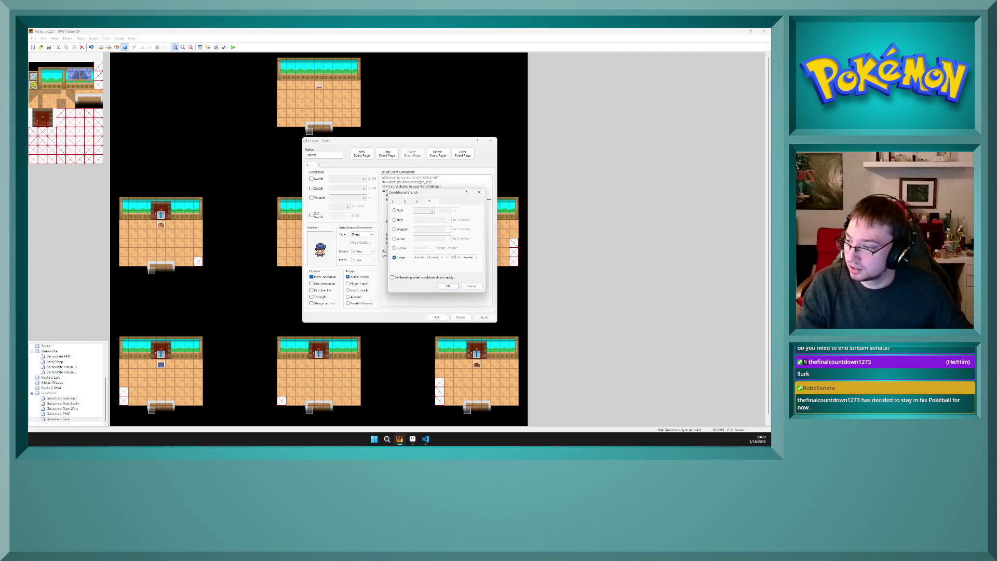
key("End")
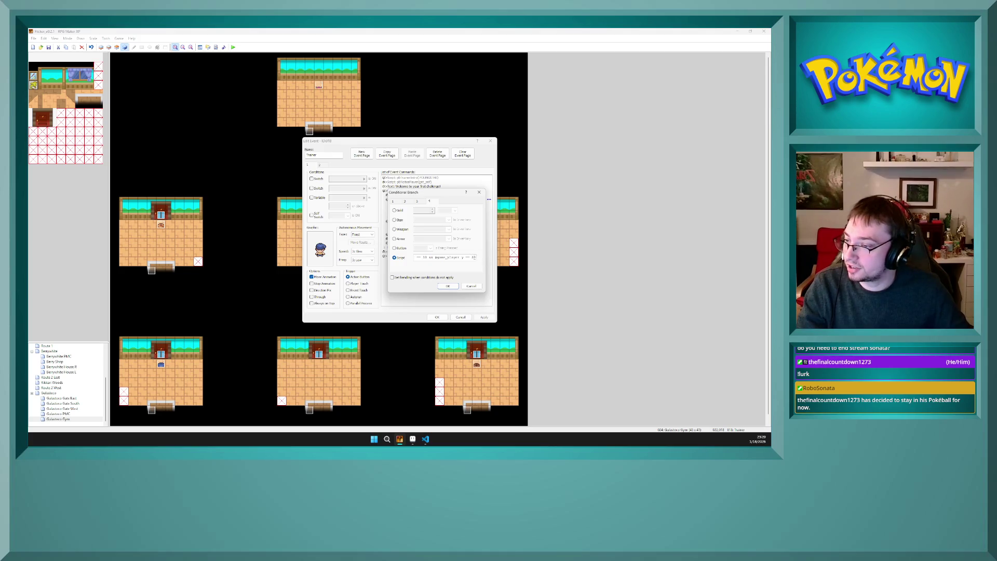
key("BackSpace")
key("BackSpace")
type("19")
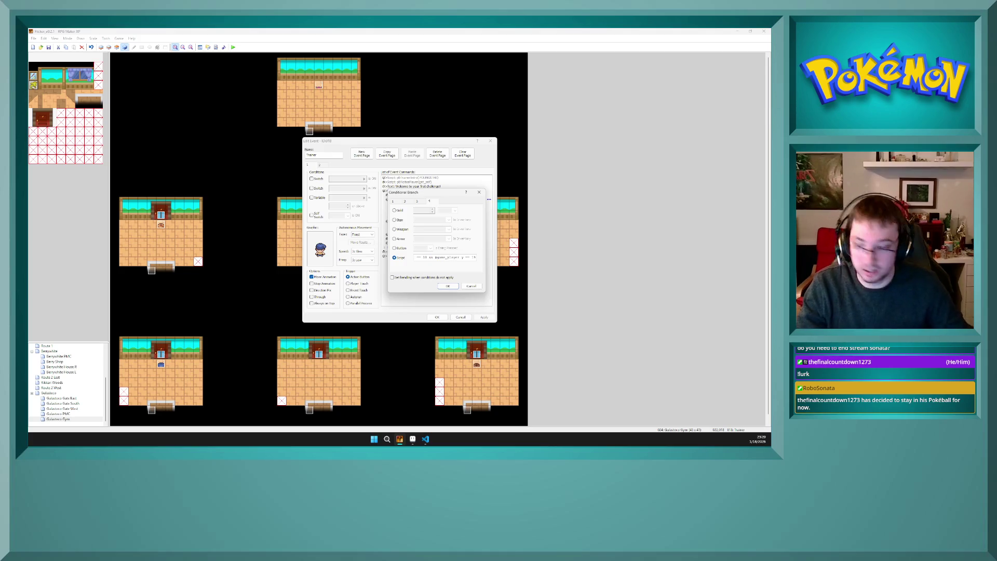
left_click(448, 286)
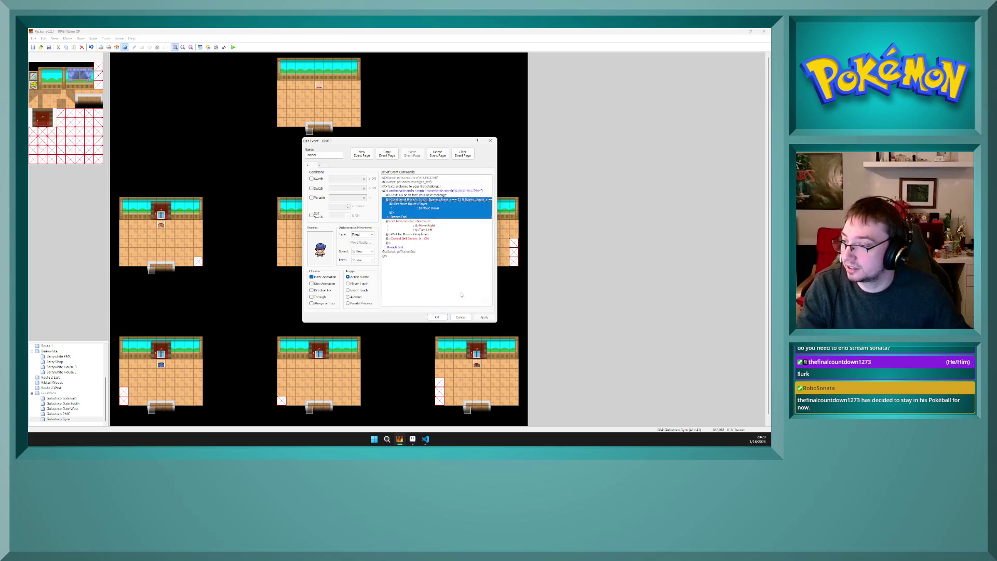
left_click(438, 228)
left_click(485, 317)
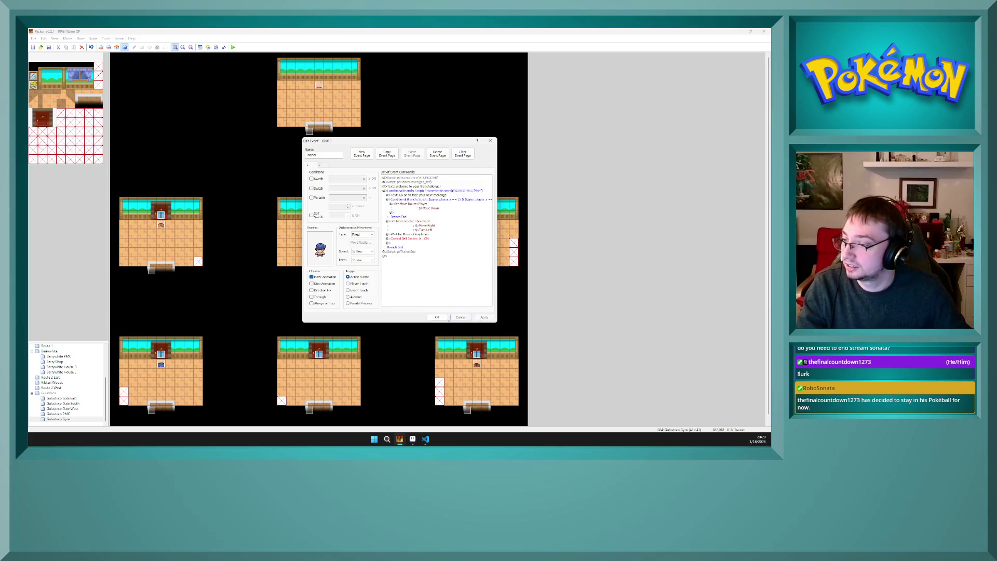
left_click(437, 317)
Step: Look over the right room trainer event, then reopen the middle trainer to inspect its move route
double_click(477, 226)
left_click(462, 317)
double_click(319, 224)
left_click(385, 225)
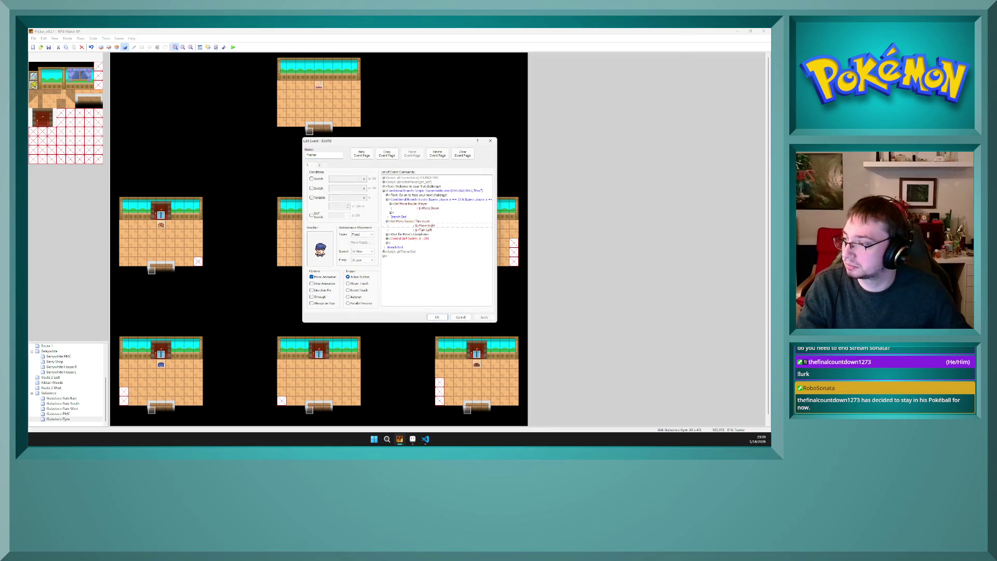
Step: Check the trainer list in trainers.txt and close the event editor back to the map
left_click(413, 440)
left_click(419, 444)
left_click(413, 440)
left_click(425, 439)
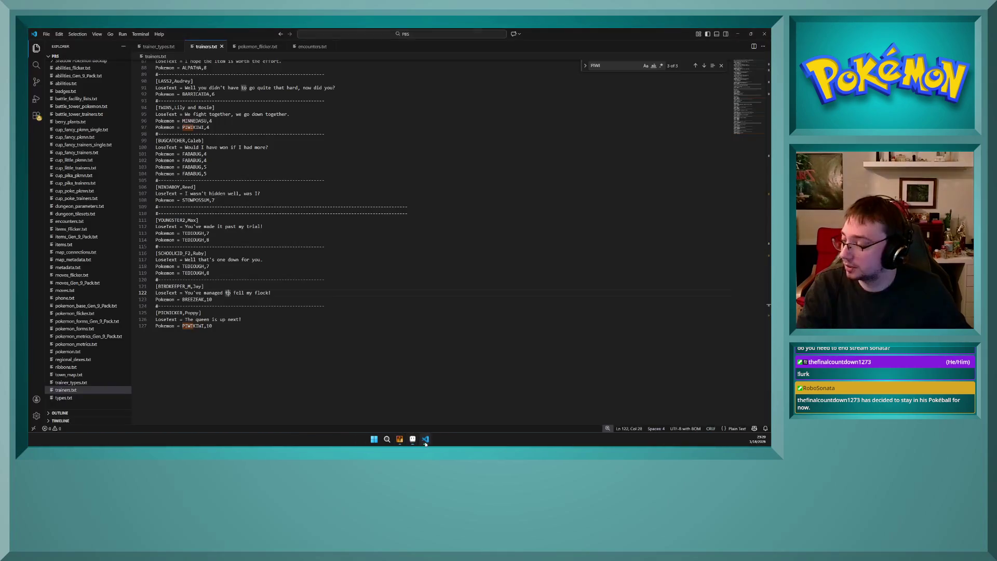
left_click(278, 339)
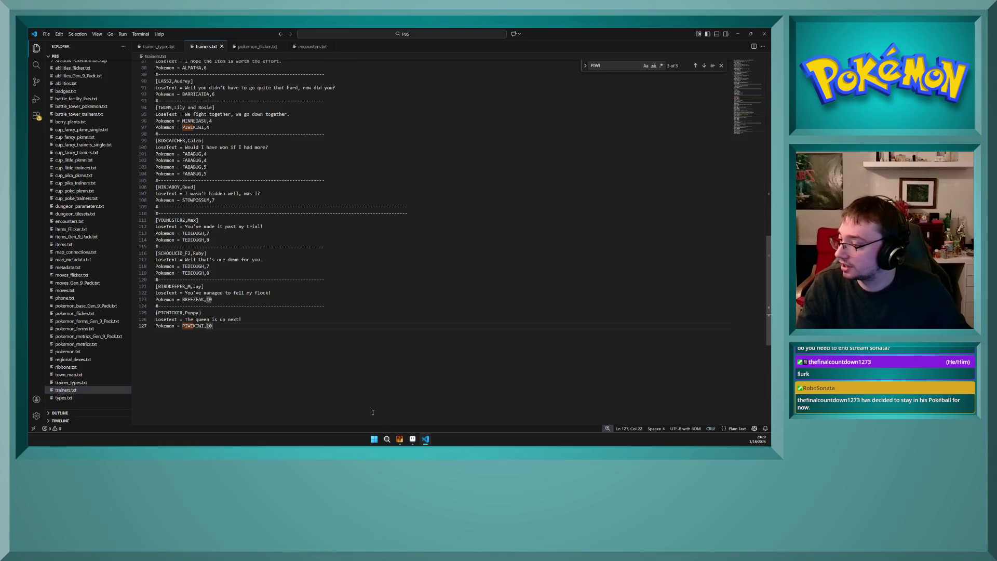
left_click(399, 444)
left_click(433, 319)
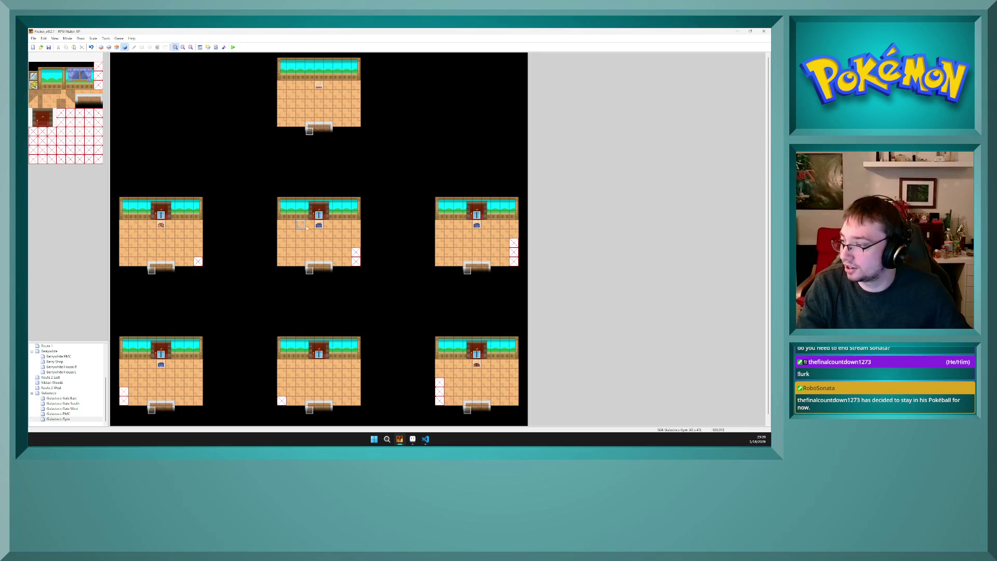
Step: Change the right room trainer's branch script from YOUNGSTER2 to PICNICKER Poppy
left_click(403, 243)
double_click(477, 225)
left_click(459, 192)
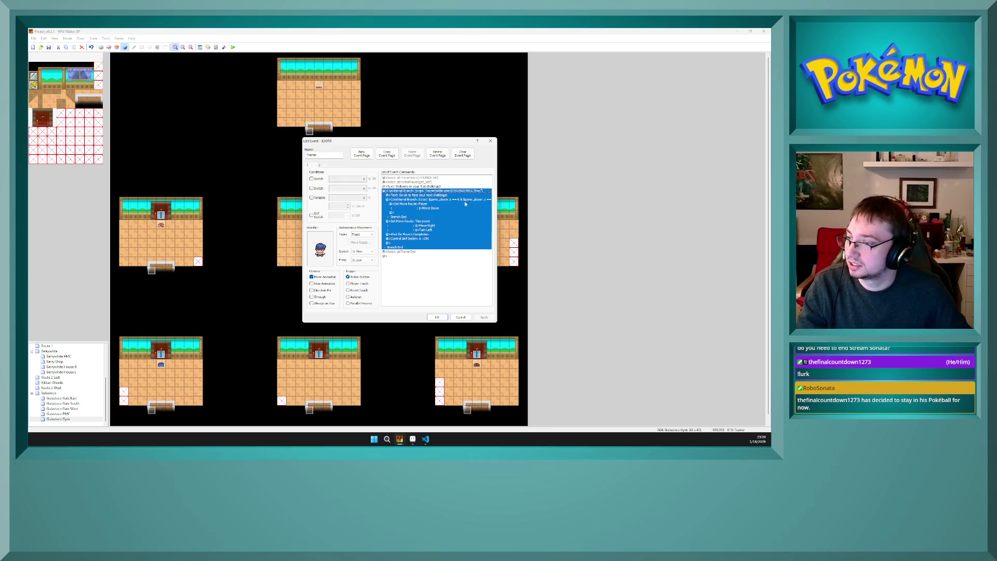
double_click(465, 204)
left_click_drag(476, 257, 442, 258)
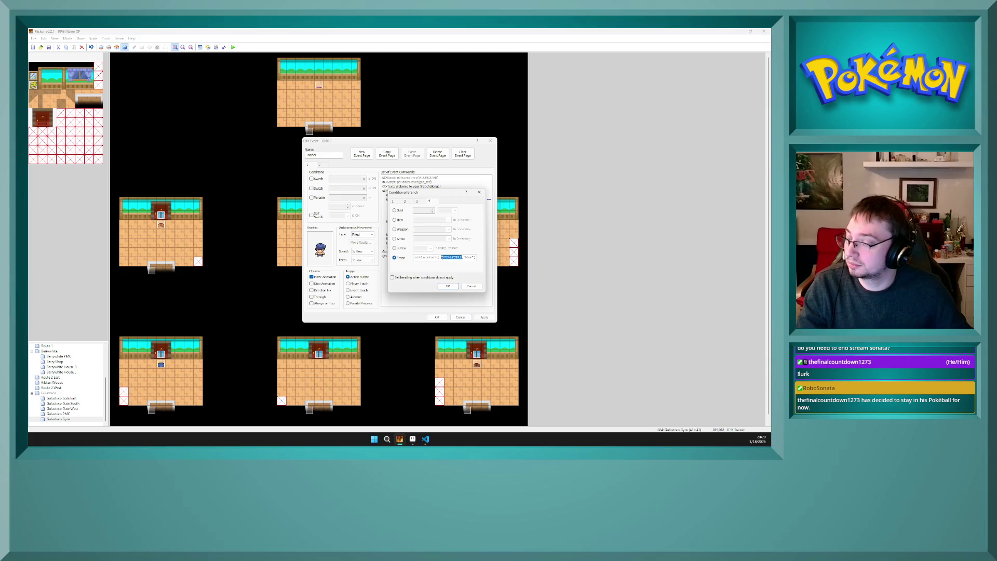
type("PICNICKER")
left_click_drag(448, 258, 492, 261)
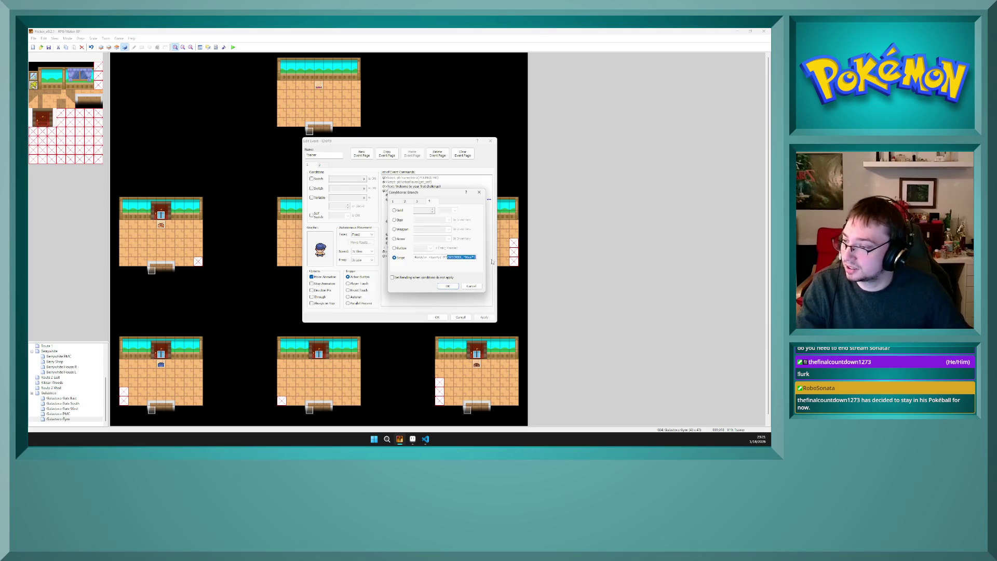
left_click(472, 257)
key("BackSpace")
key("BackSpace")
key("BackSpace")
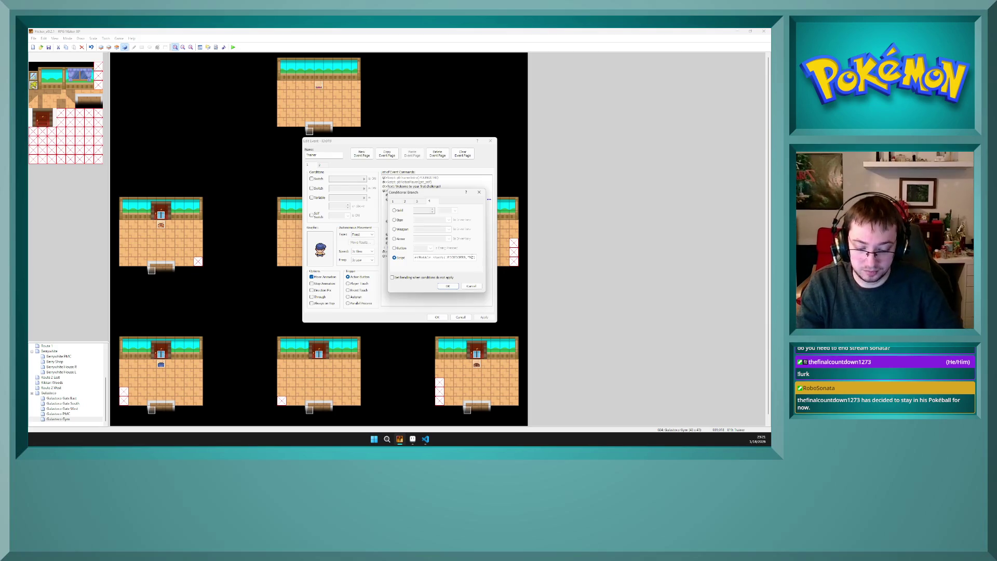
key("BackSpace")
key("BackSpace")
type("ppy")
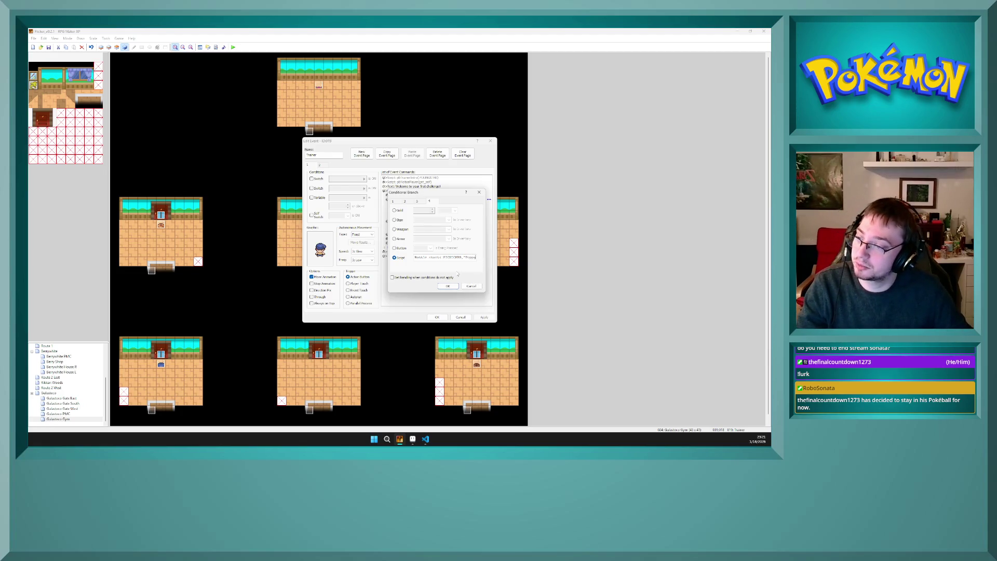
left_click(449, 287)
Step: Replace the welcome message with the greeting 'Do you want to join our picnic?'
left_click(459, 210)
left_click(458, 213)
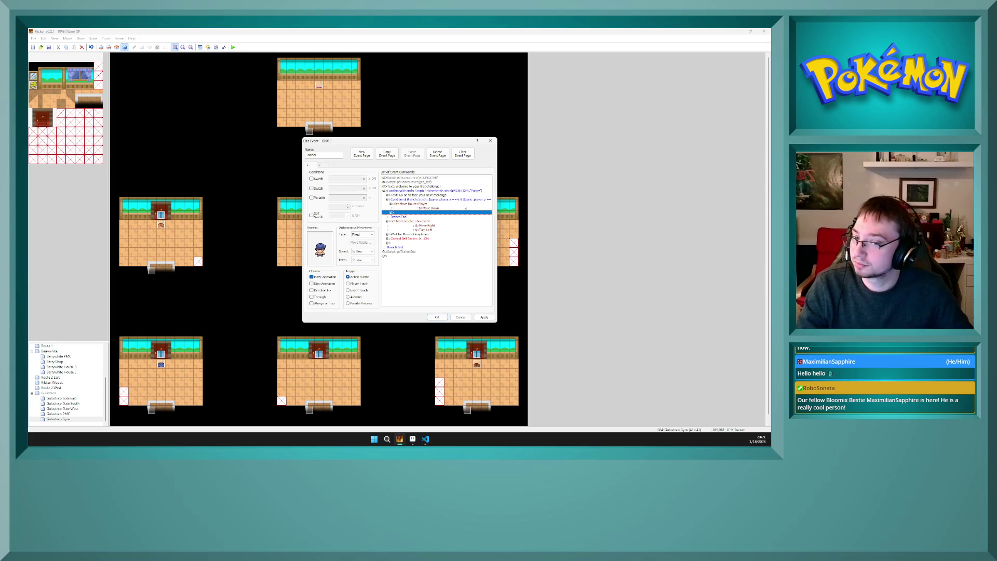
left_click_drag(466, 207, 451, 187)
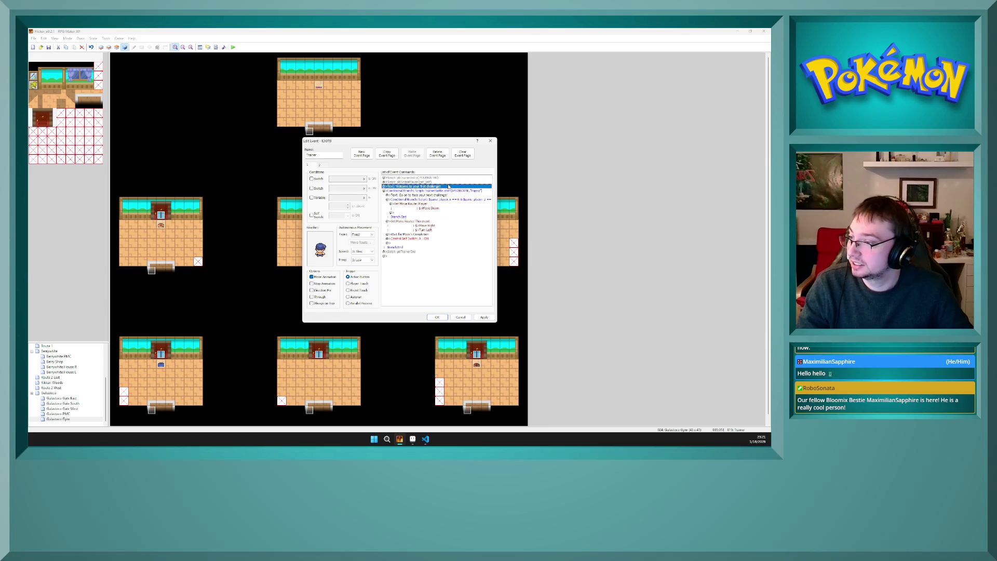
key("Return")
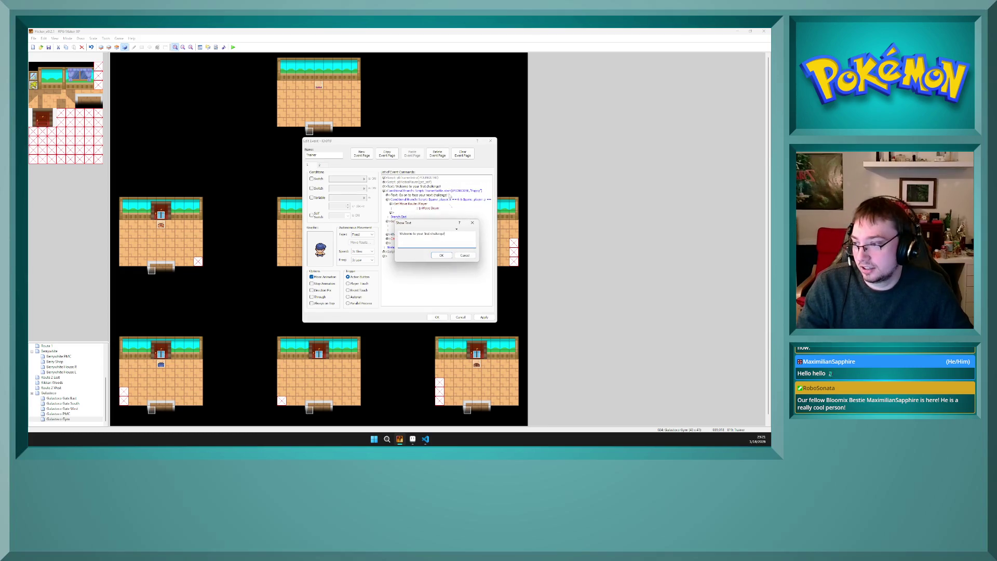
left_click_drag(452, 233, 313, 225)
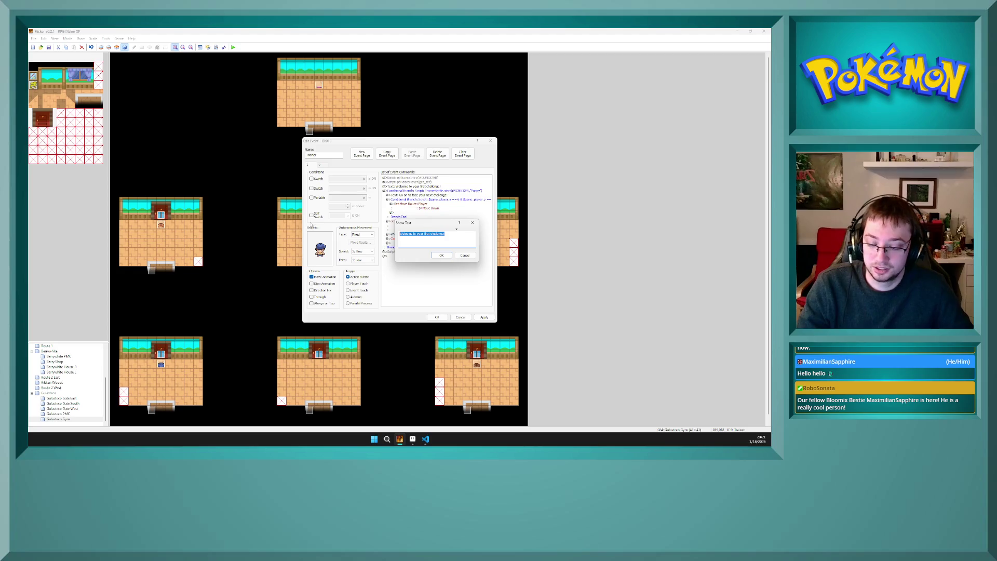
type("Do you want to join")
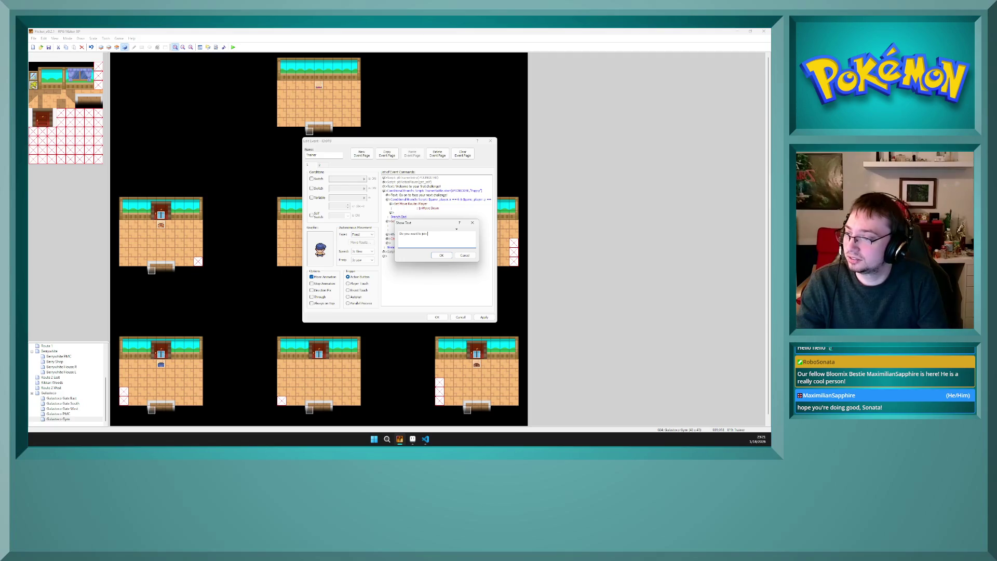
type("?")
left_click(441, 255)
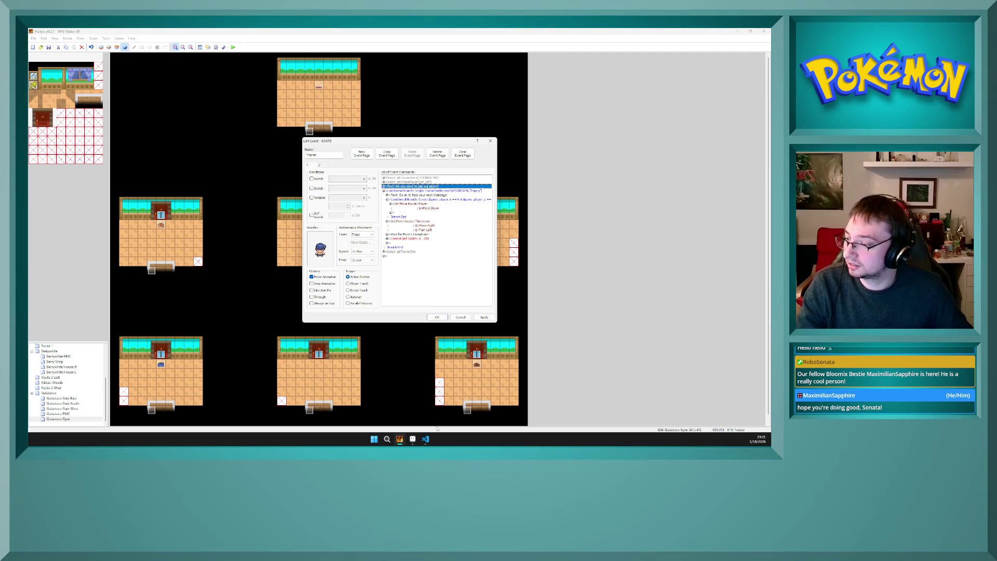
Step: Consult trainers.txt, then return to the event and select the following challenge text commands
left_click(425, 439)
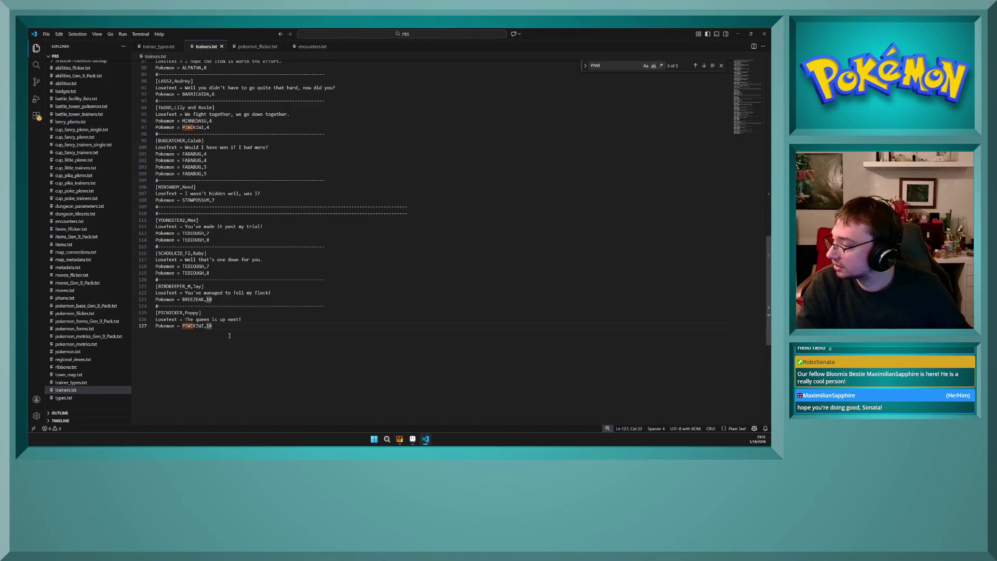
left_click(399, 439)
left_click(450, 199)
left_click(449, 195)
left_click(444, 186)
left_click(442, 191)
left_click(438, 196)
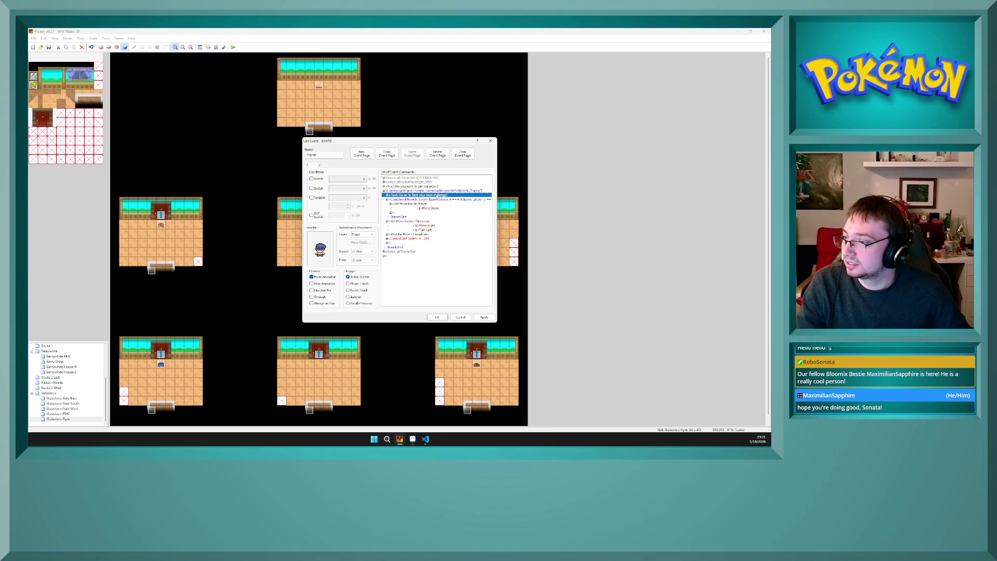
Step: Extend the picnic question text and reword the next line to 'The queen will see you now.'
double_click(439, 186)
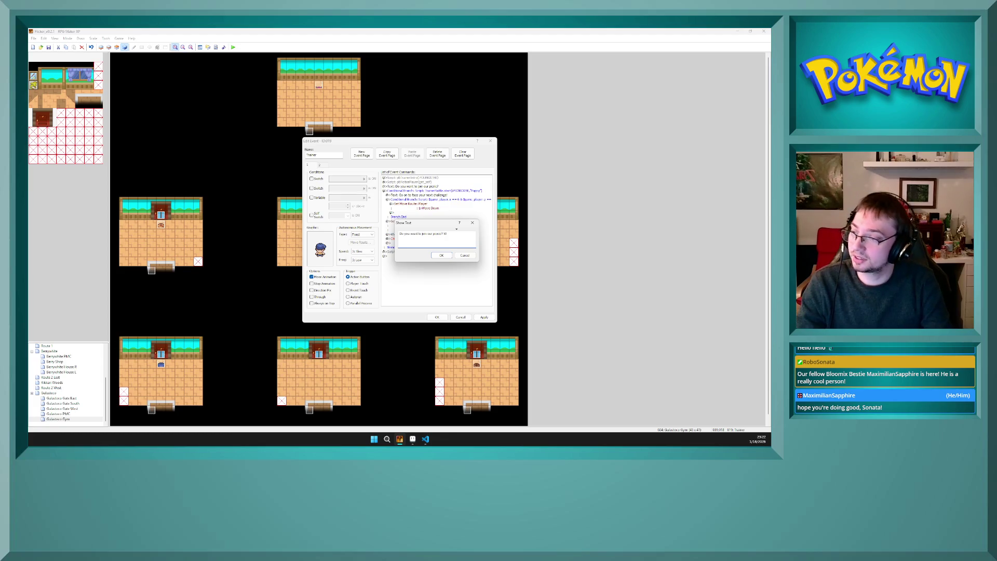
type("pl")
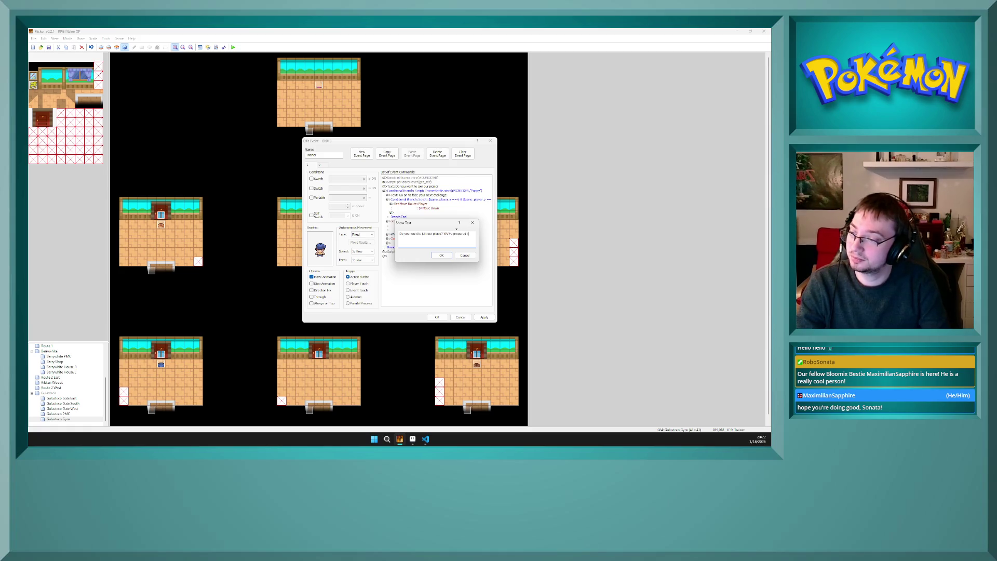
type("cial for the queen")
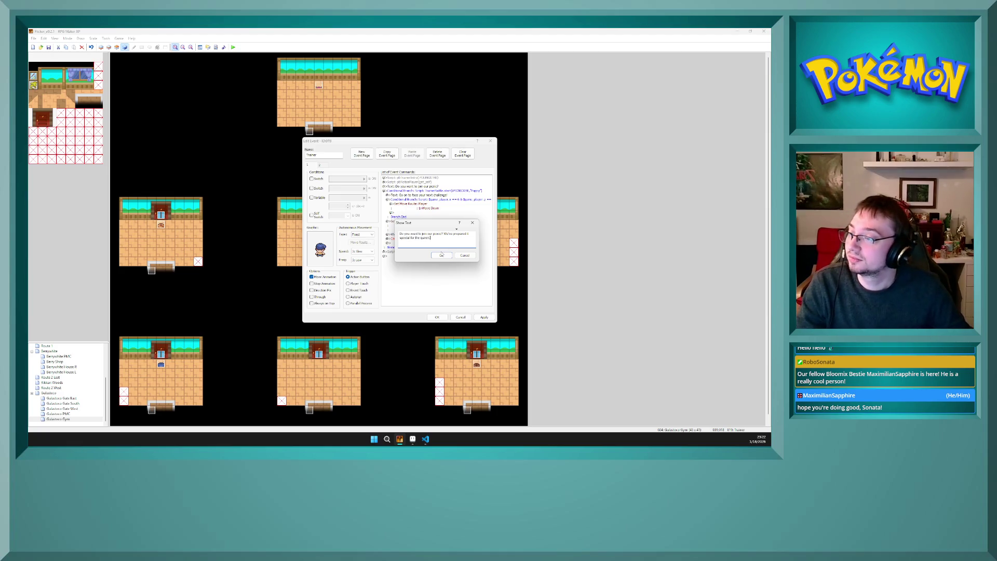
left_click(441, 255)
left_click(445, 200)
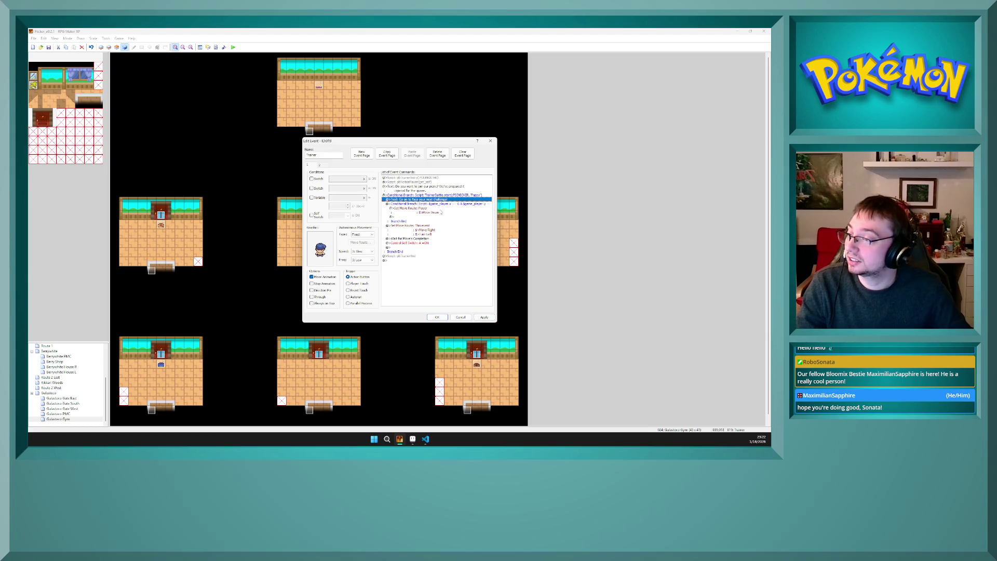
key("Return")
left_click_drag(450, 235, 399, 234)
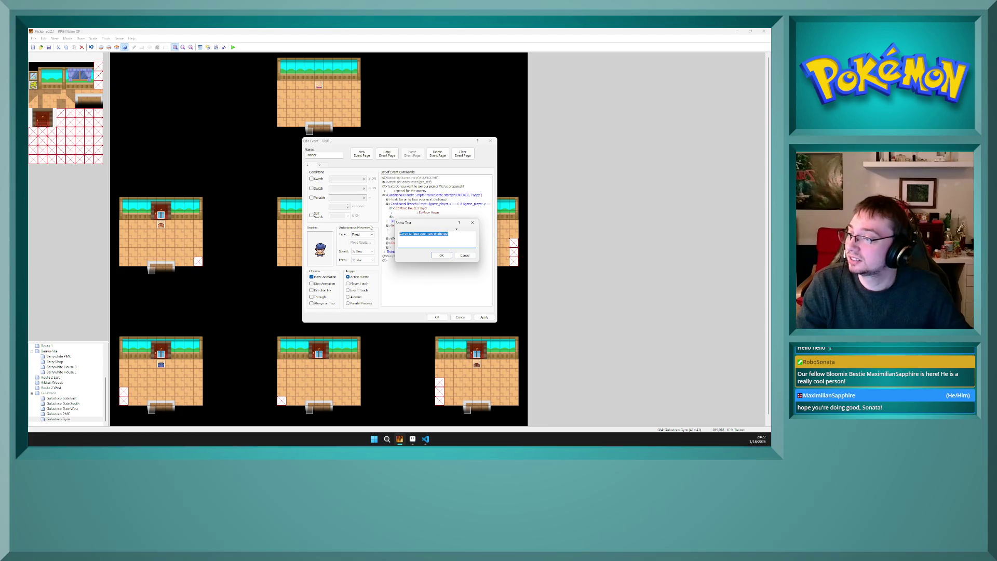
type("B")
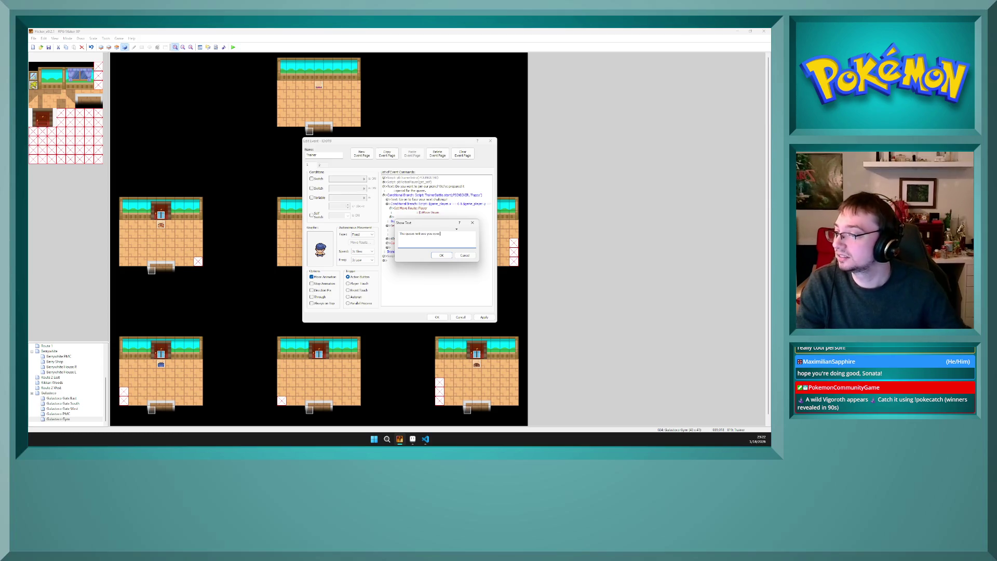
left_click(441, 255)
Step: Move the Set Move Route: Player block down to Branch End and save the event
left_click(428, 243)
left_click(427, 210)
left_click_drag(427, 210, 446, 231)
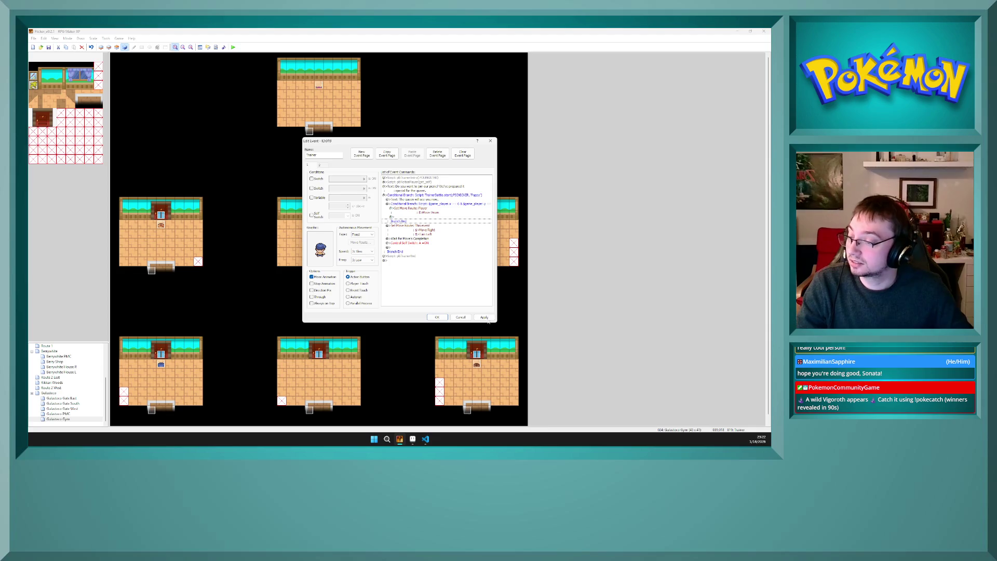
left_click(439, 317)
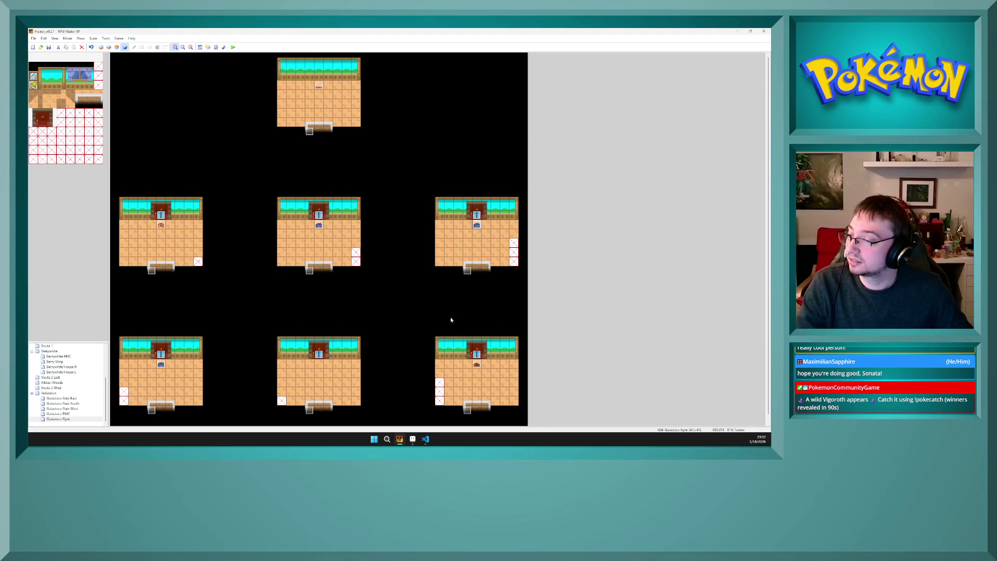
Step: Set page 1 of the Trainer event to the trPicnicker character graphic
double_click(406, 234)
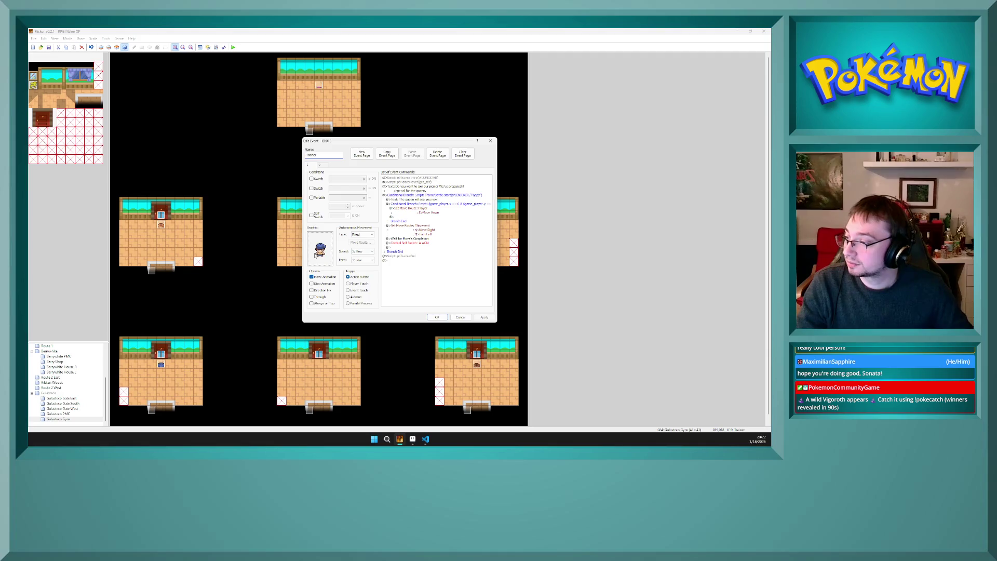
double_click(315, 255)
left_click_drag(360, 285, 360, 270)
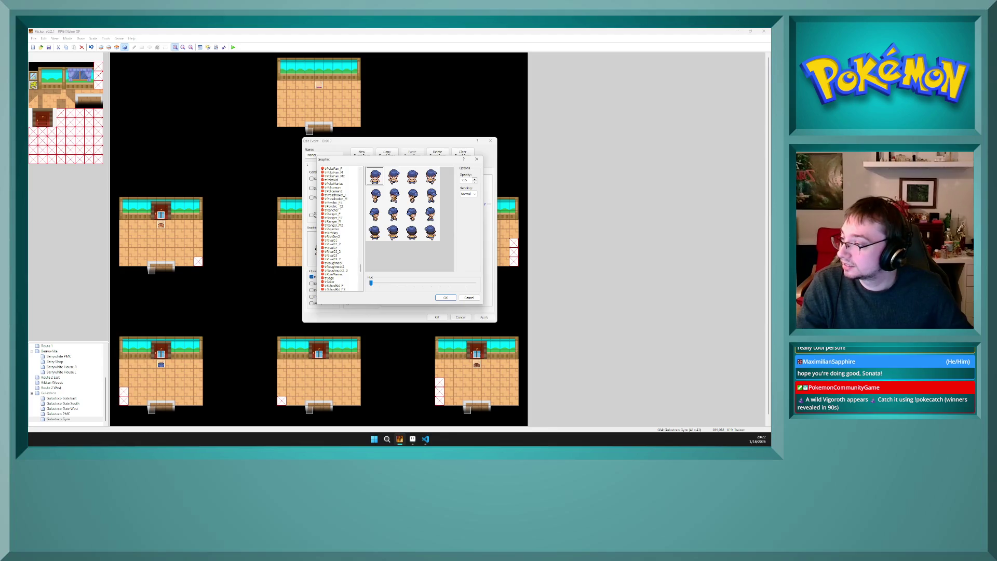
left_click(337, 172)
scroll(336, 229, "up", 5)
left_click(333, 219)
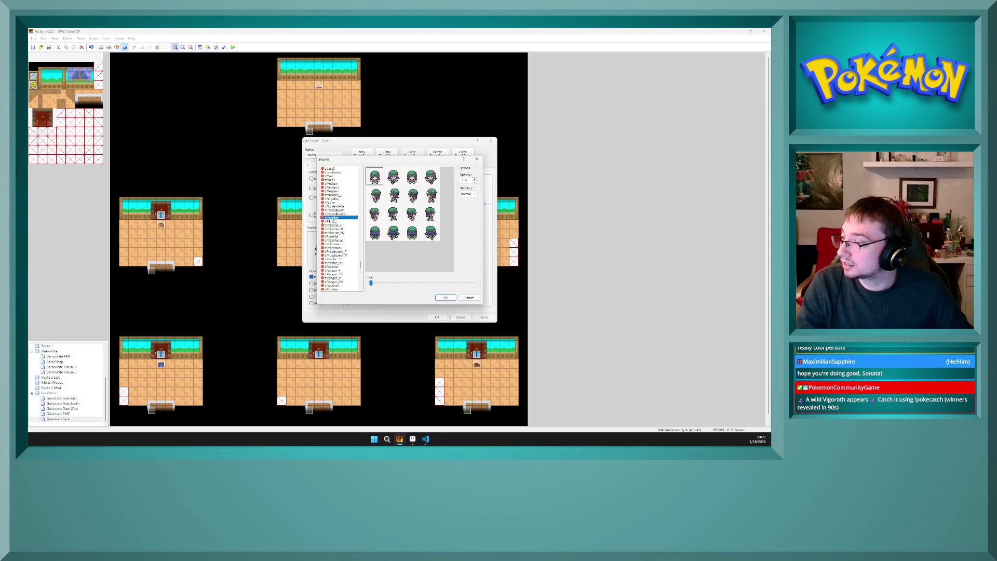
left_click(446, 297)
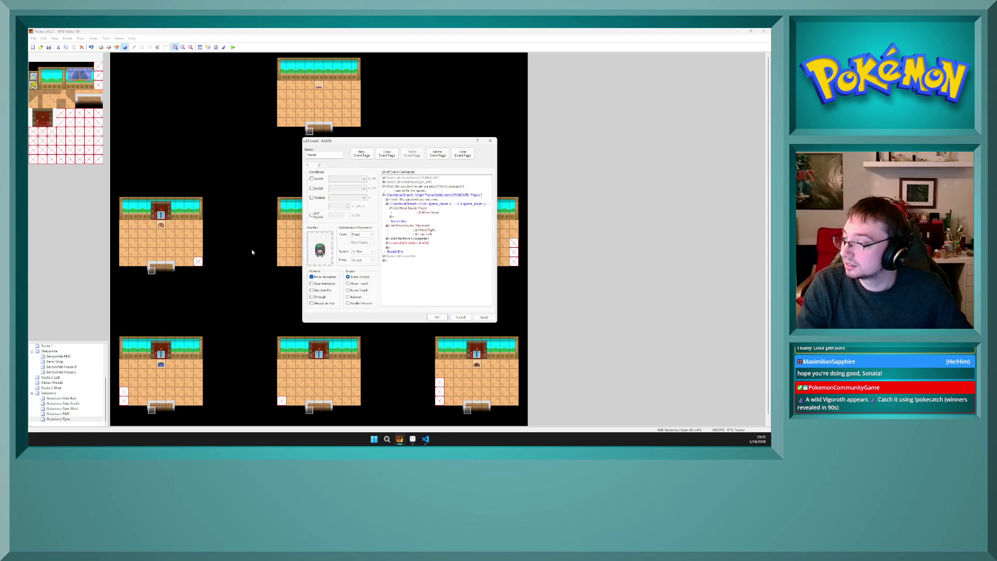
Step: Give page 2 the same trPicnicker graphic and save the event
left_click(321, 166)
double_click(325, 251)
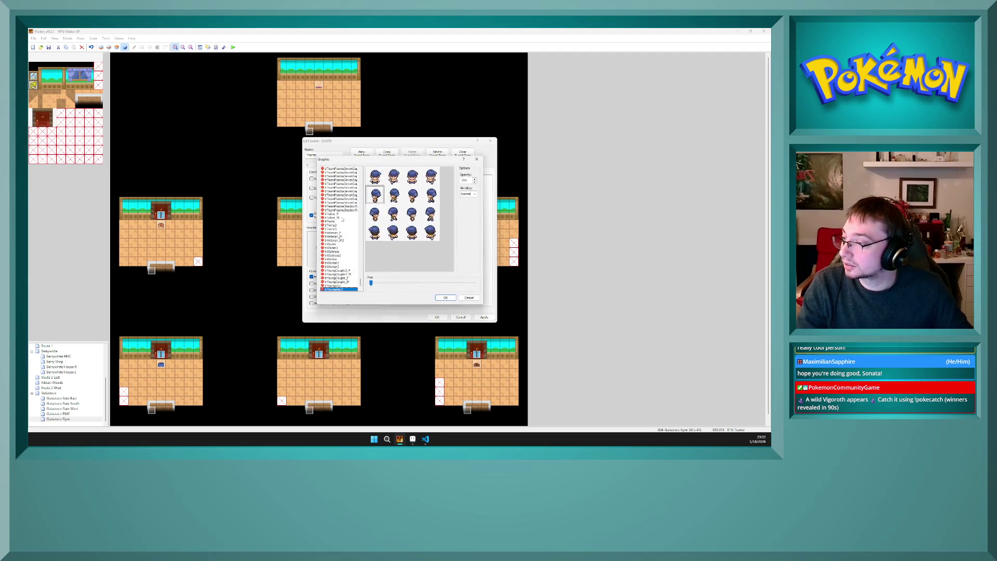
mouse_move(360, 283)
left_mouse_down()
mouse_move(360, 244)
mouse_move(358, 266)
left_mouse_up()
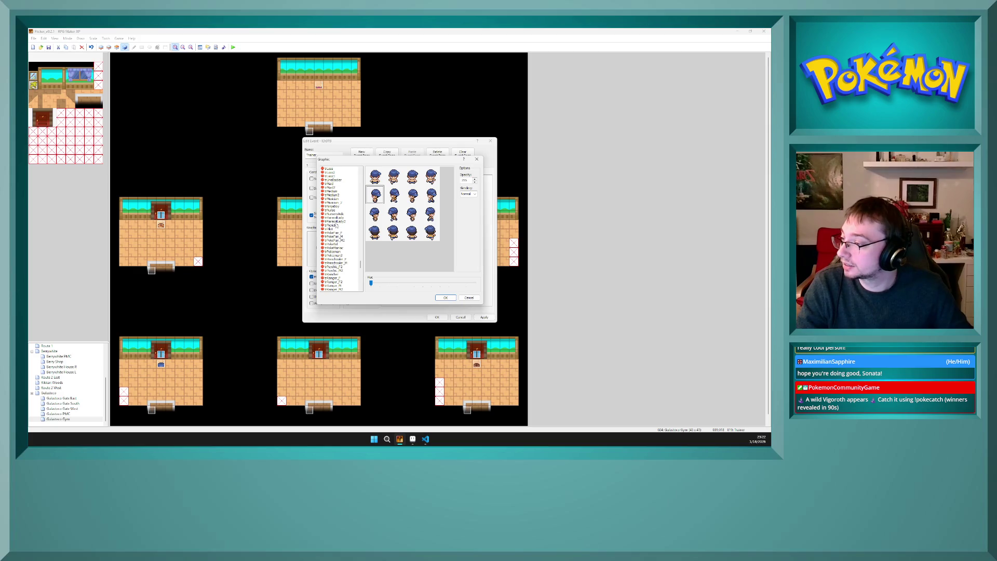
left_click(338, 225)
left_click(446, 297)
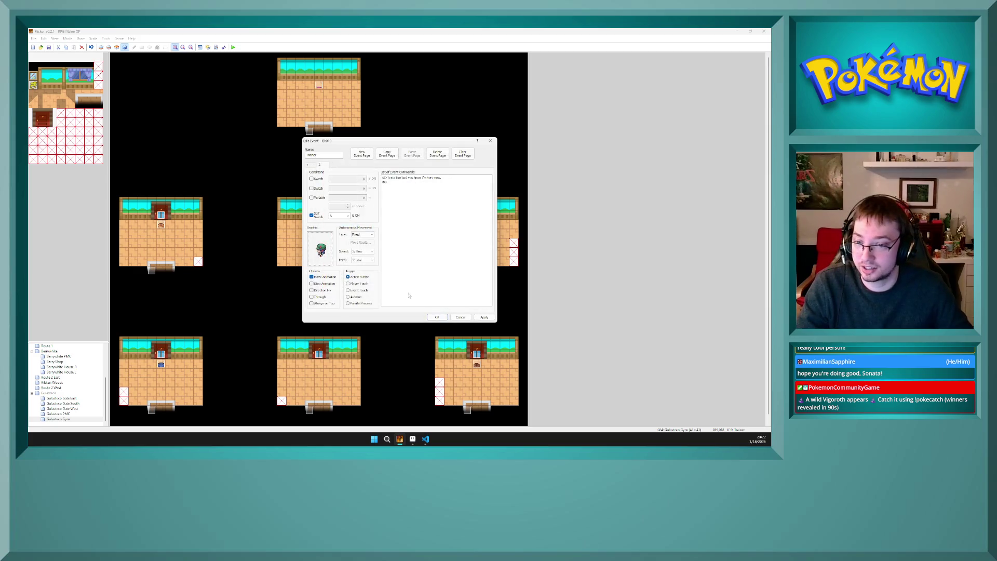
left_click(407, 275)
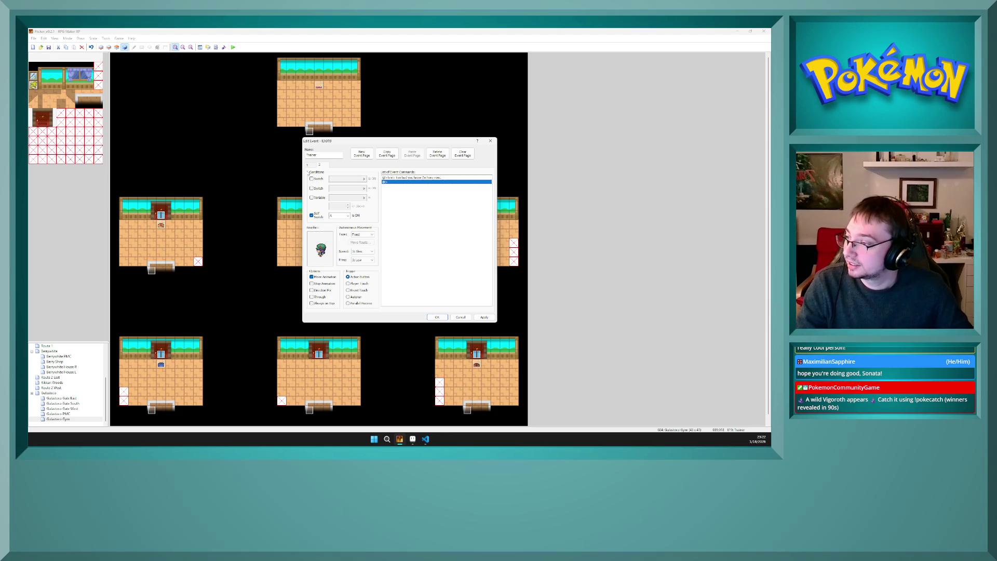
left_click(482, 318)
left_click(437, 317)
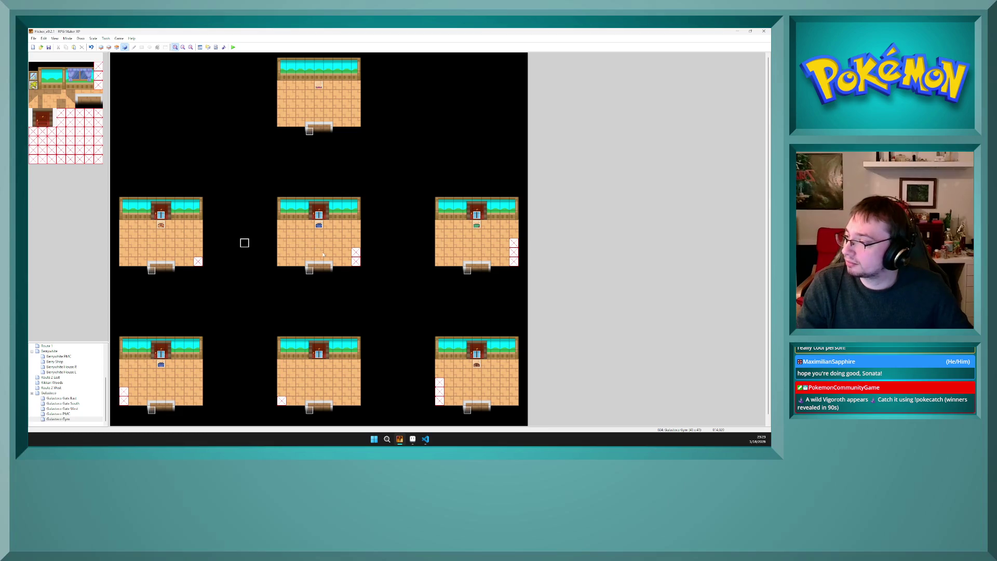
double_click(319, 252)
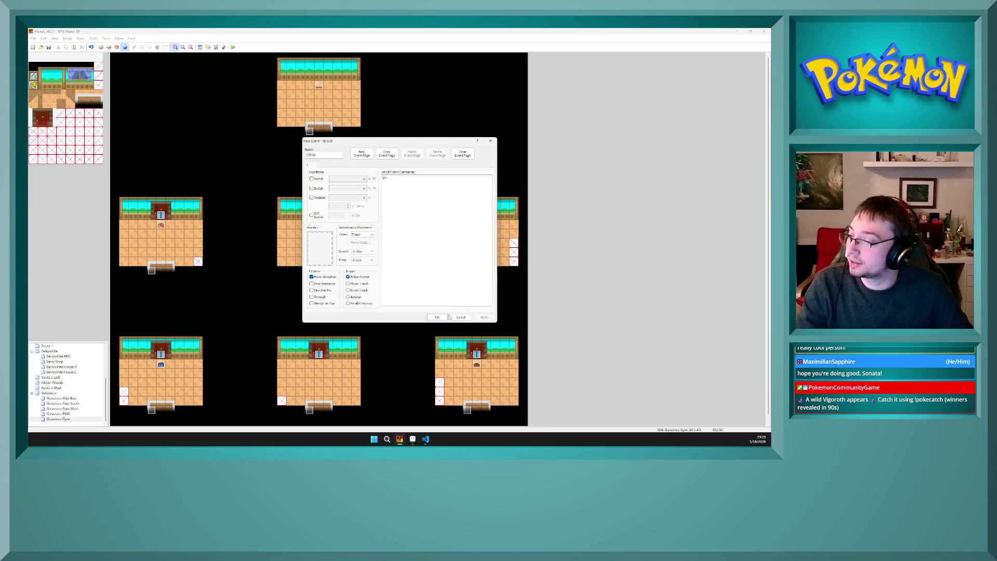
left_click(457, 317)
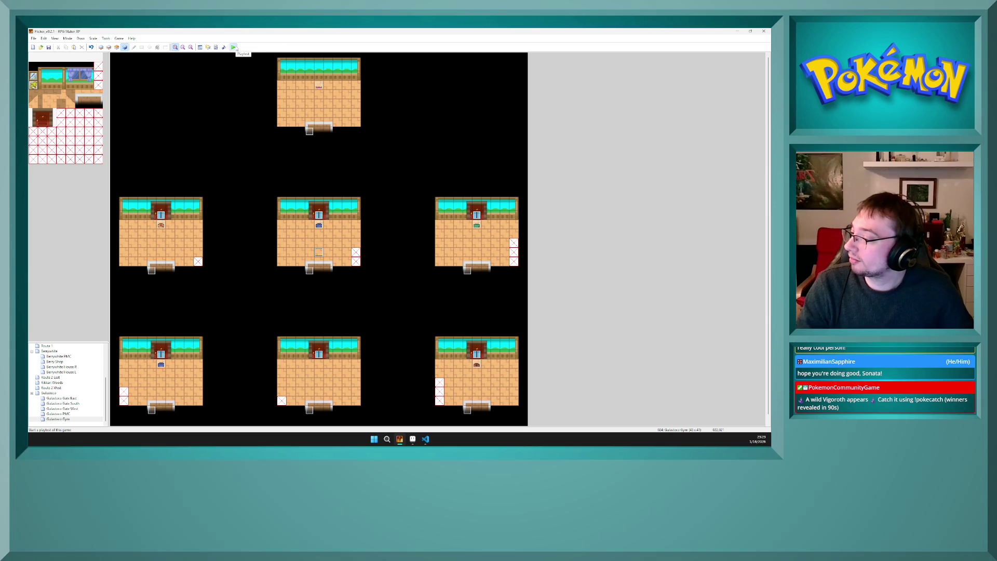
Step: Launch a debug playtest from the toolbar, retrying until the game's title menu loads
left_click(234, 48)
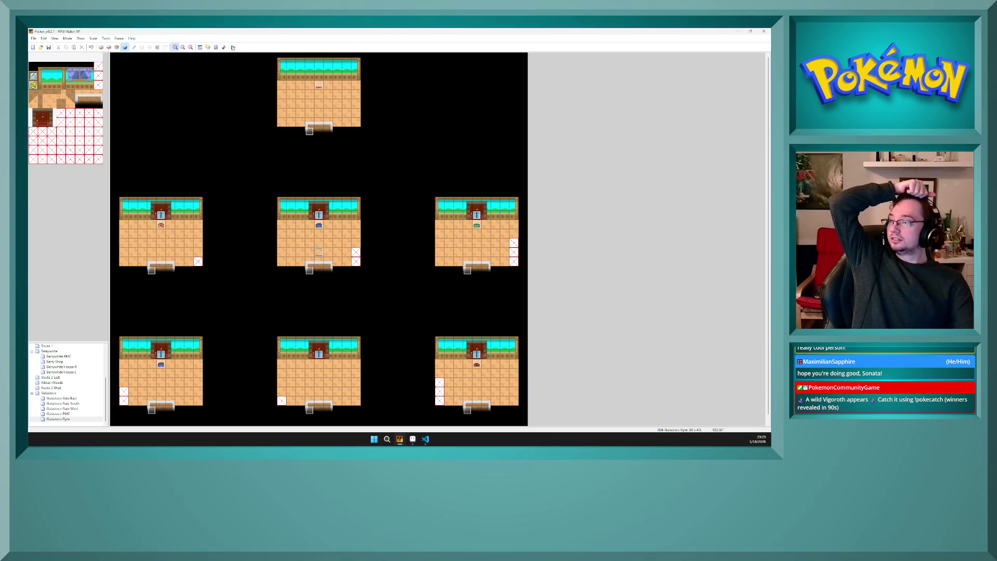
left_click(233, 47)
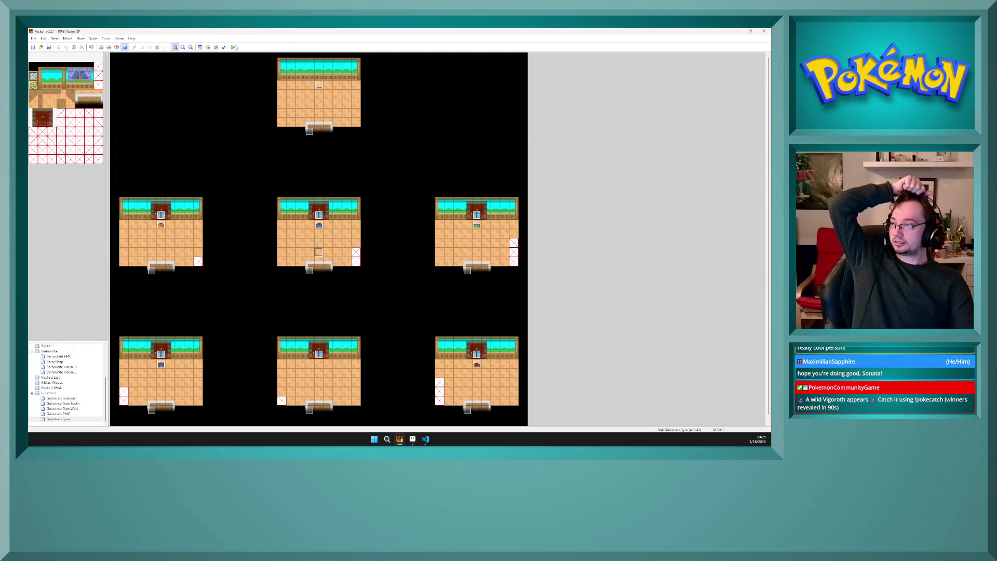
left_click(233, 47)
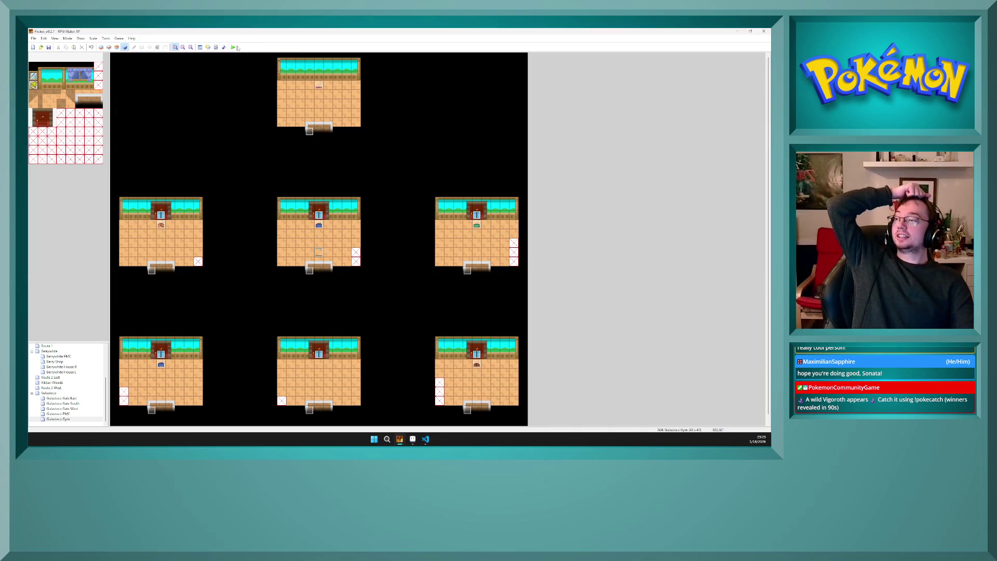
left_click(233, 47)
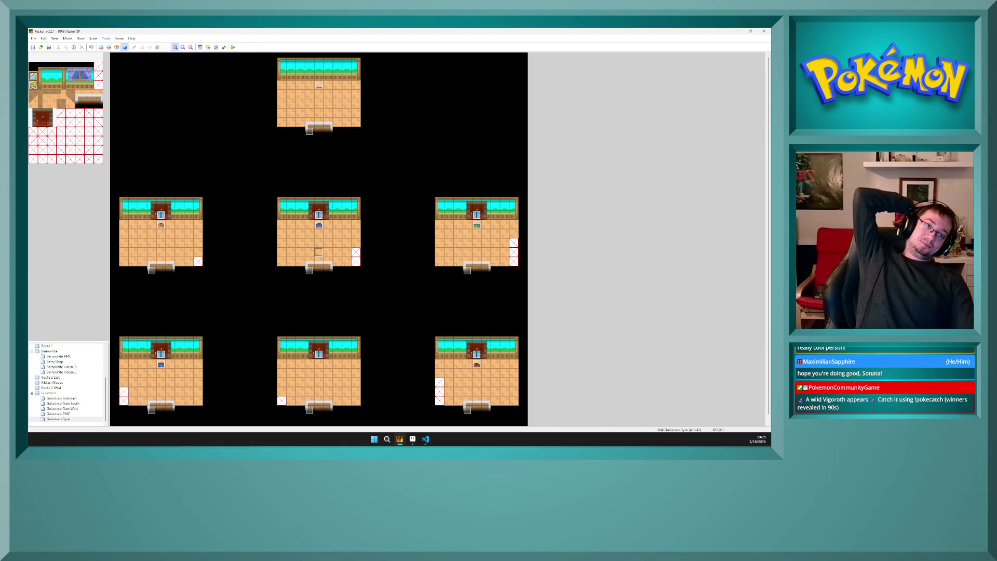
left_click(233, 48)
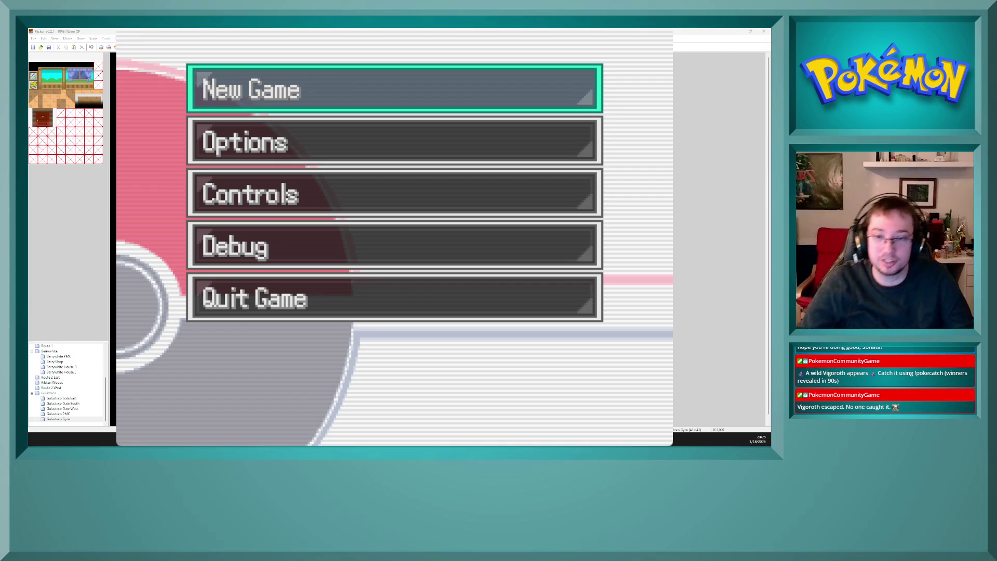
Step: Start a new game, walk out of the gym and back in, then bring up the F9 debug menu
key("Return")
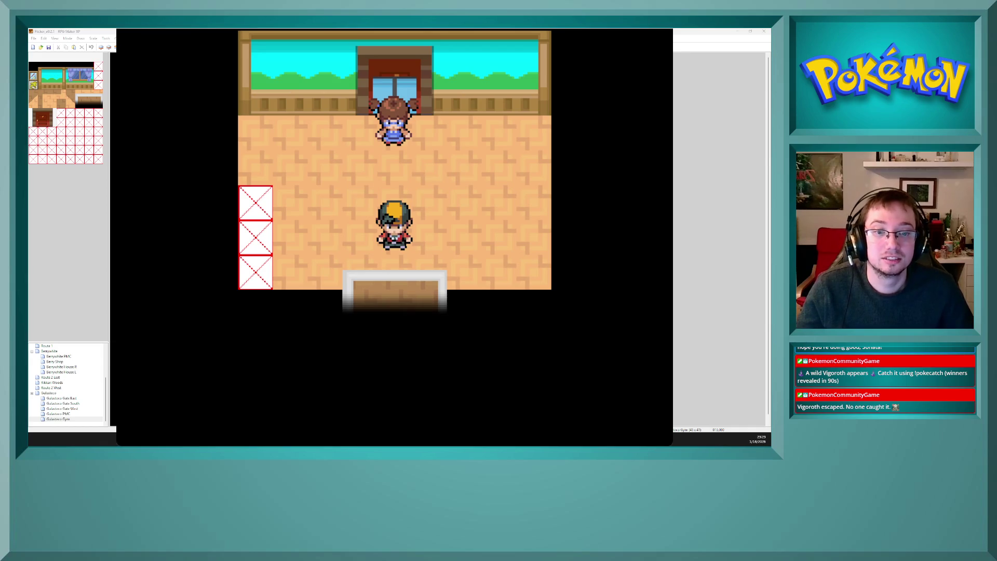
key("Down")
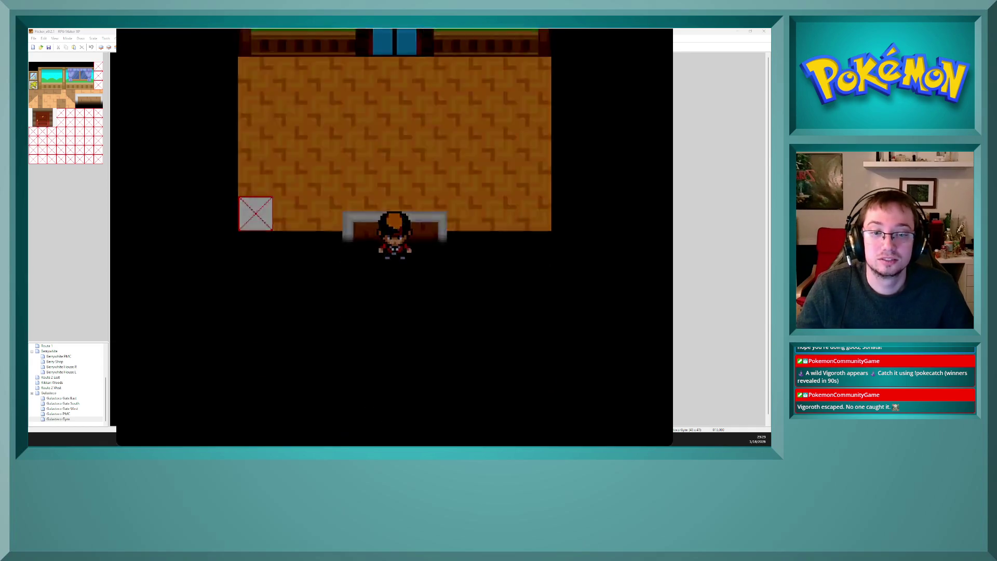
key("Up")
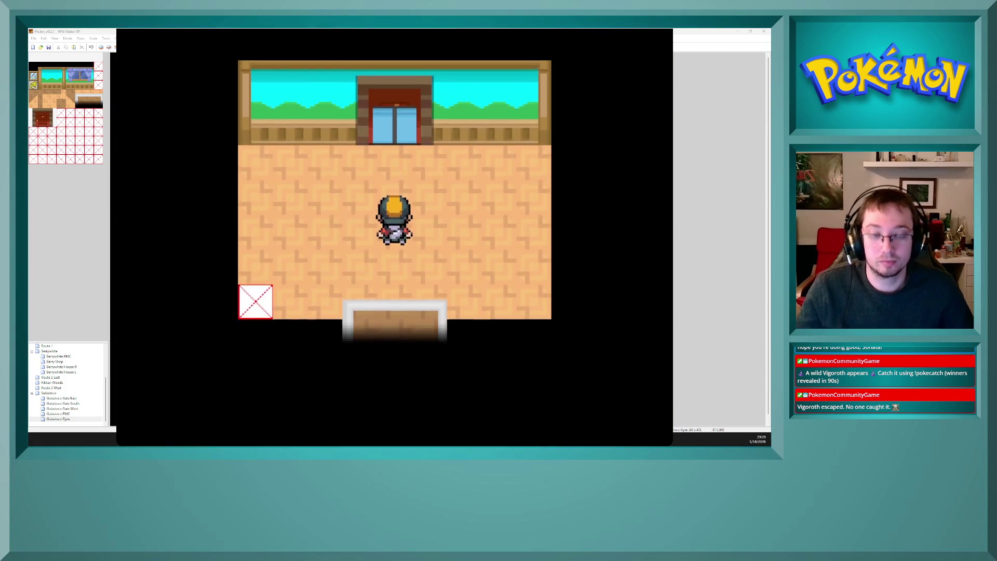
key("F9")
key("Down")
key("Down")
key("Down")
key("Down")
Step: Go to Field options > Variables and start editing variable 0029 (RandomNum1-10)
key("Up")
key("Up")
key("Up")
key("Up")
key("Up")
key("Down")
key("Return")
key("Down")
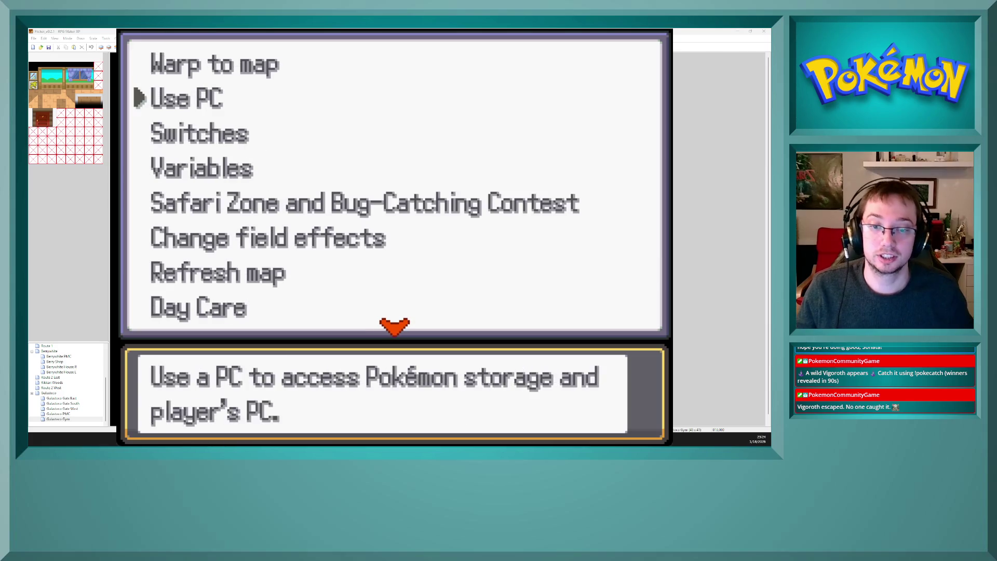
key("Down")
key("Down")
key("Return")
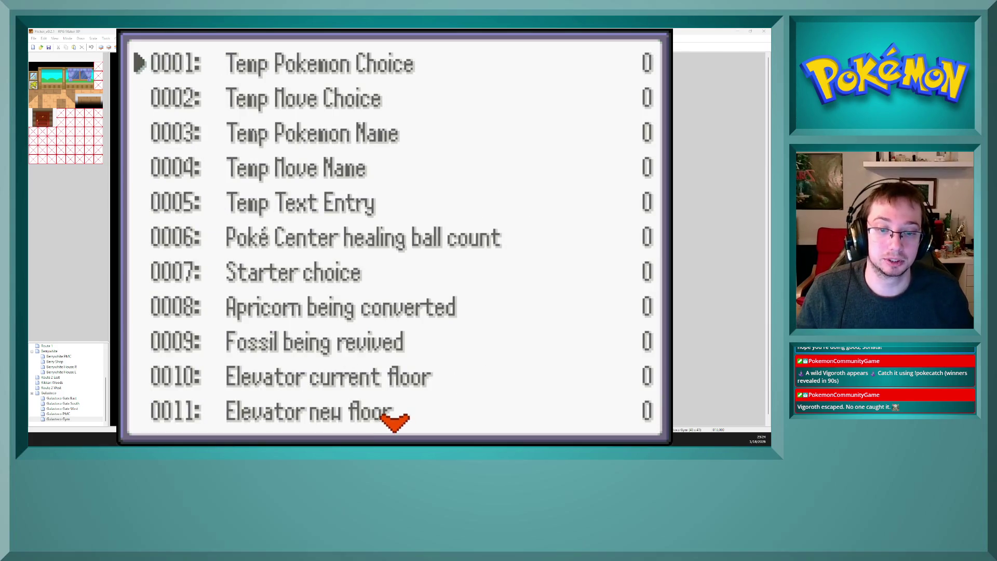
key("Right")
key("Right")
key("Right")
key("Left")
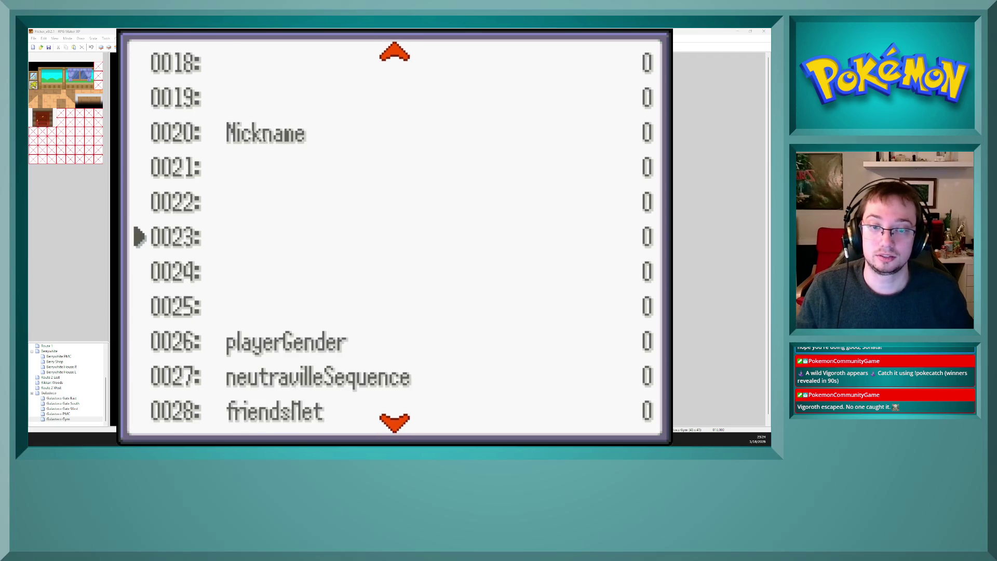
key("Right")
key("Up")
key("Up")
key("Up")
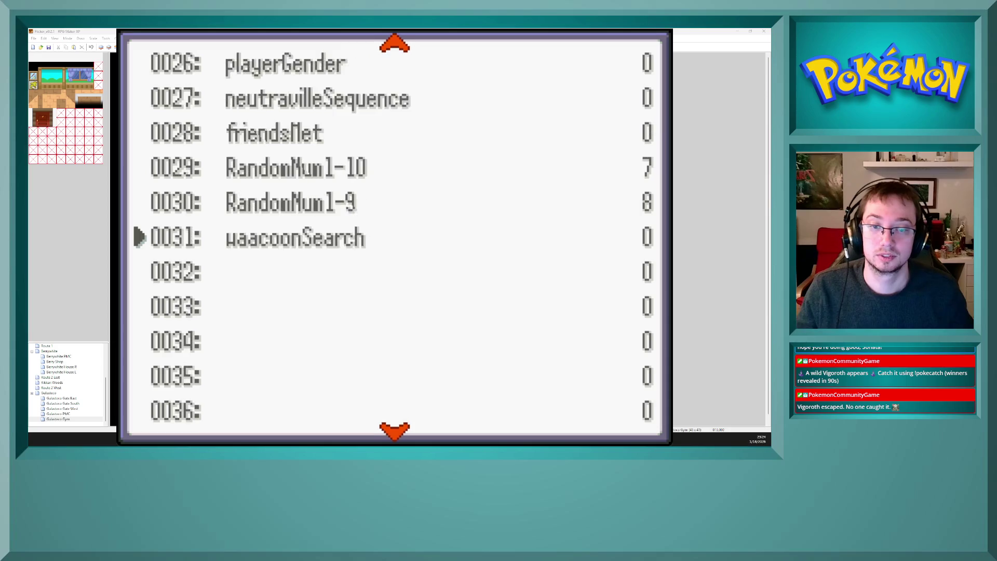
key("Up")
key("Up")
key("Return")
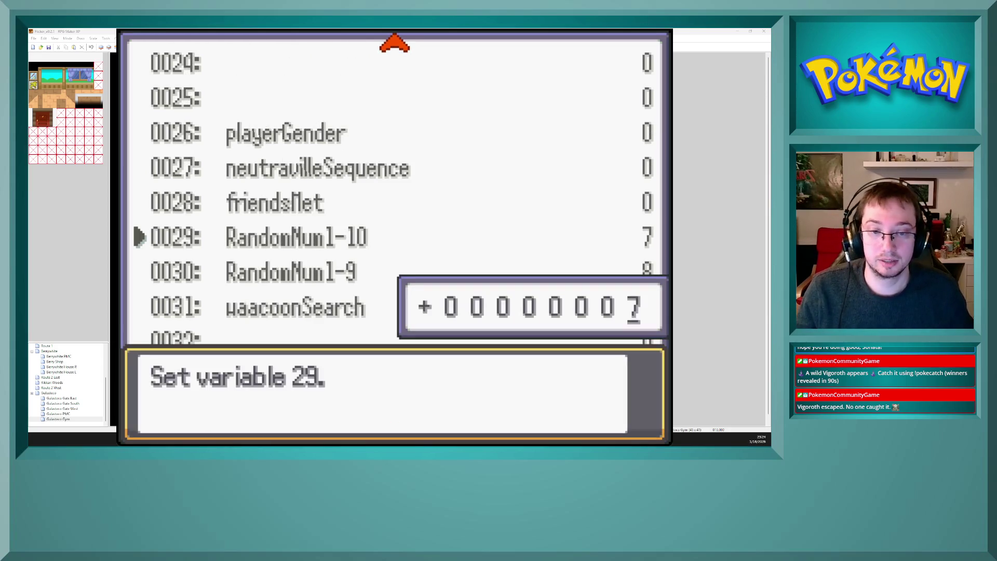
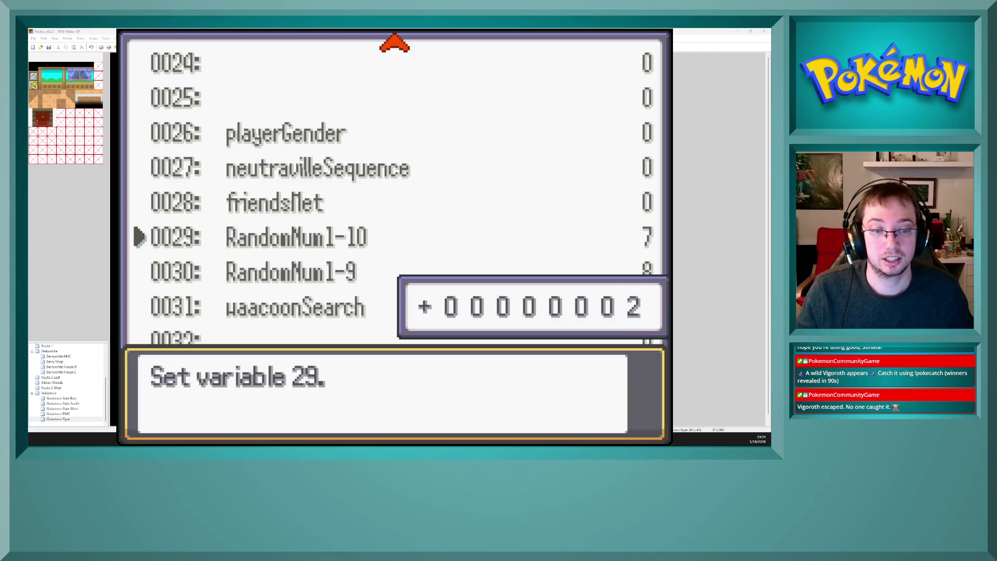
Step: Keep RandomNum1-10 (variable 29) at 3 and leave the variable list
key("x")
key("Down")
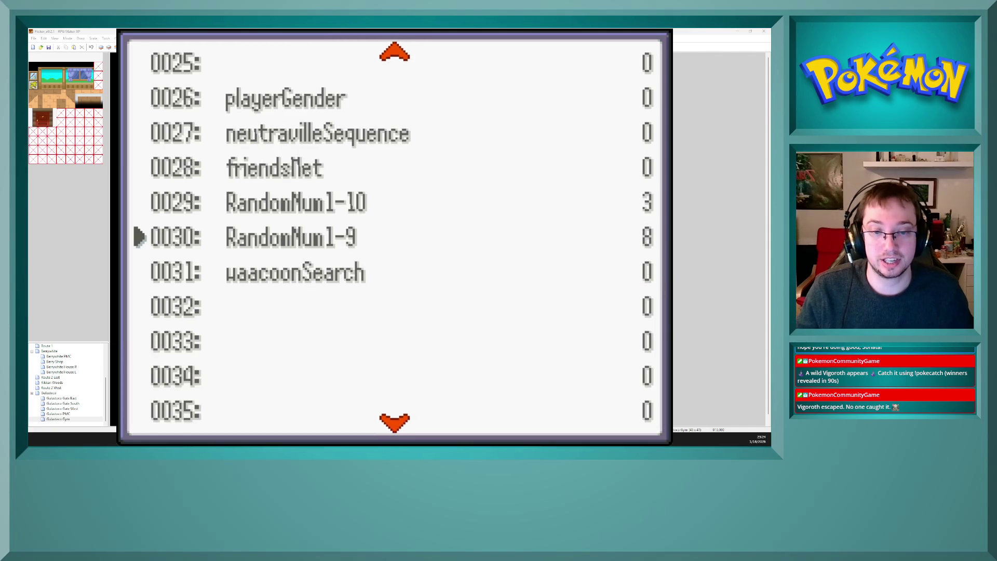
key("x")
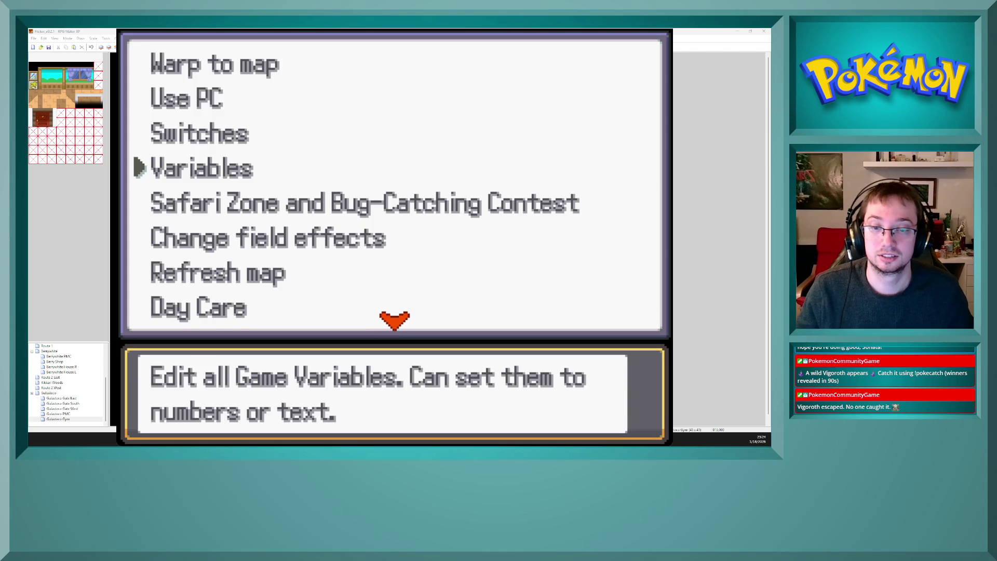
Step: Set Starter choice (variable 7) to 1, close the debug menus and head for the gym door
key("c")
key("Right")
key("Left")
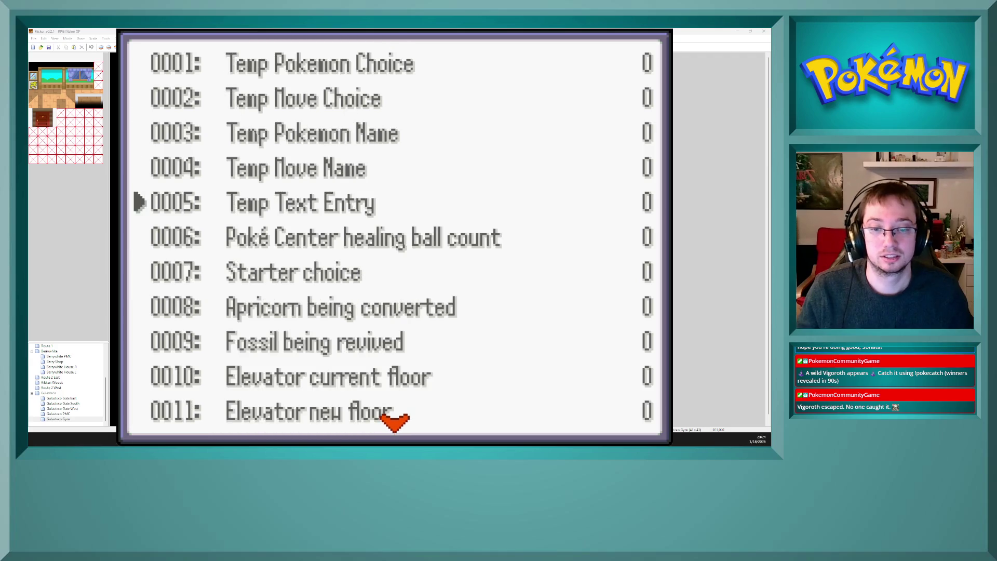
key("Down")
key("Down")
key("c")
key("x")
key("c")
key("Up")
key("c")
key("x")
key("x")
key("x")
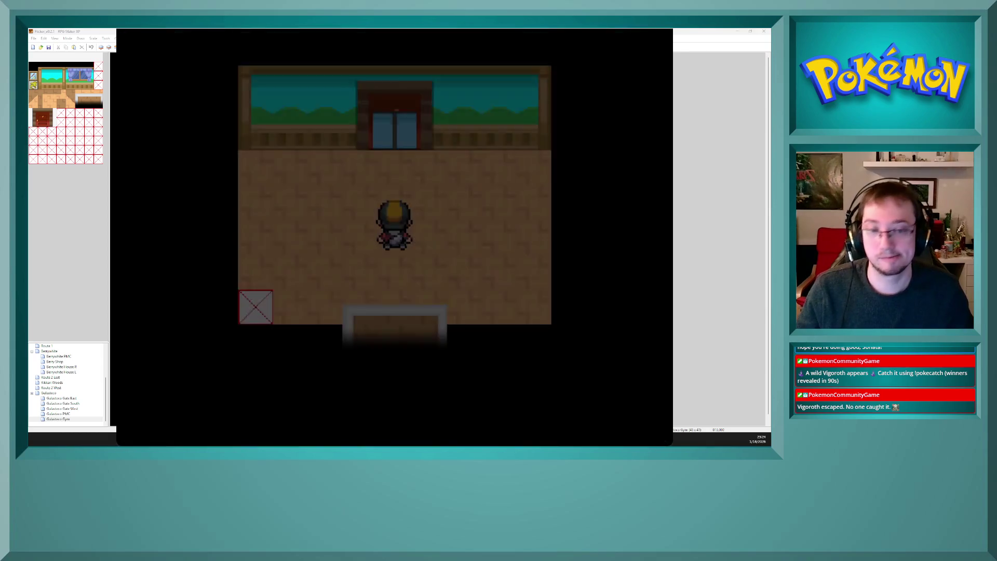
key("Up")
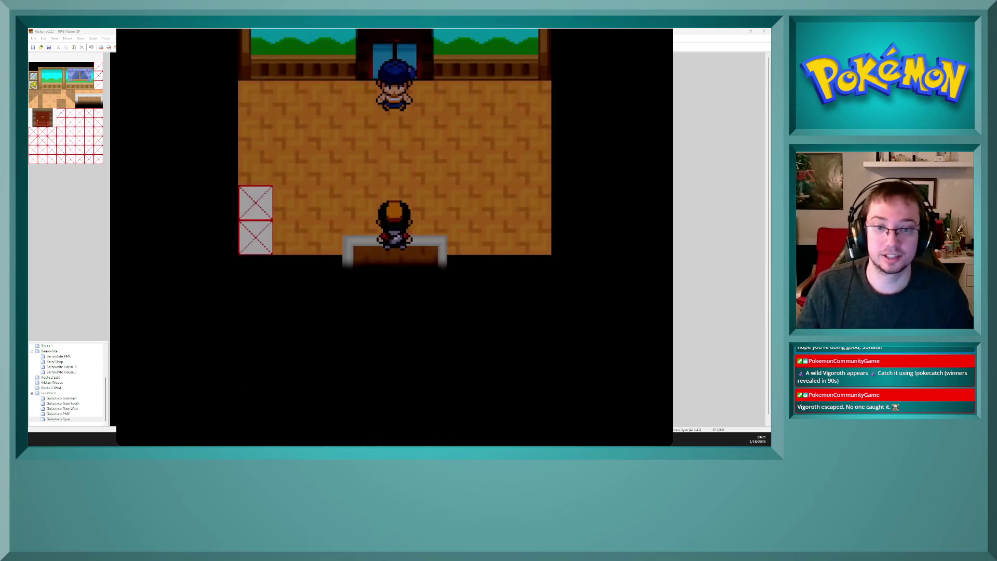
Step: Add a level 15 Bopurr to the party through the debug menu, then walk up to Youngster Max
key("Up")
key("F9")
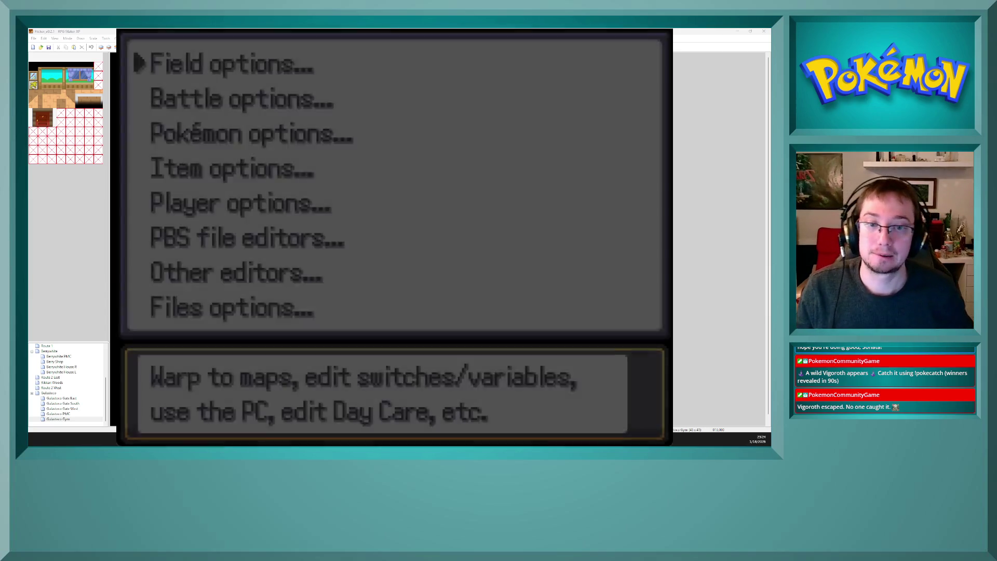
key("Down")
key("Down")
key("Return")
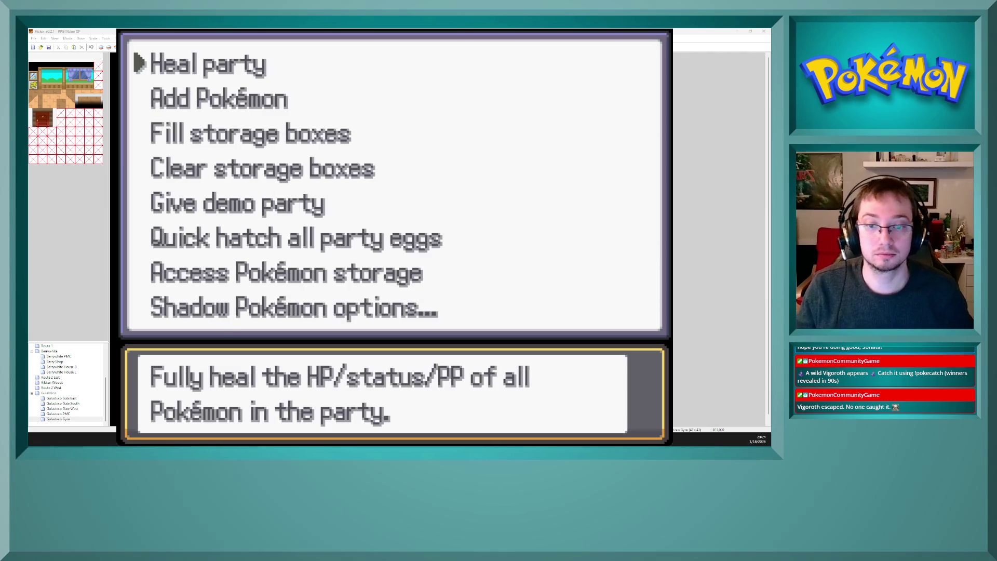
key("Down")
key("Return")
key("Up")
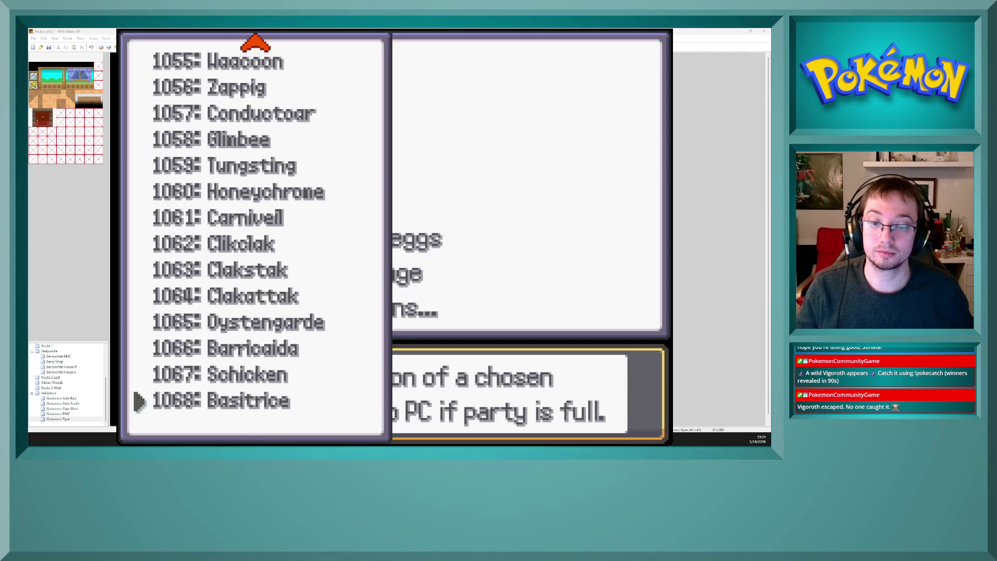
key("Left")
key("Left")
key("Left")
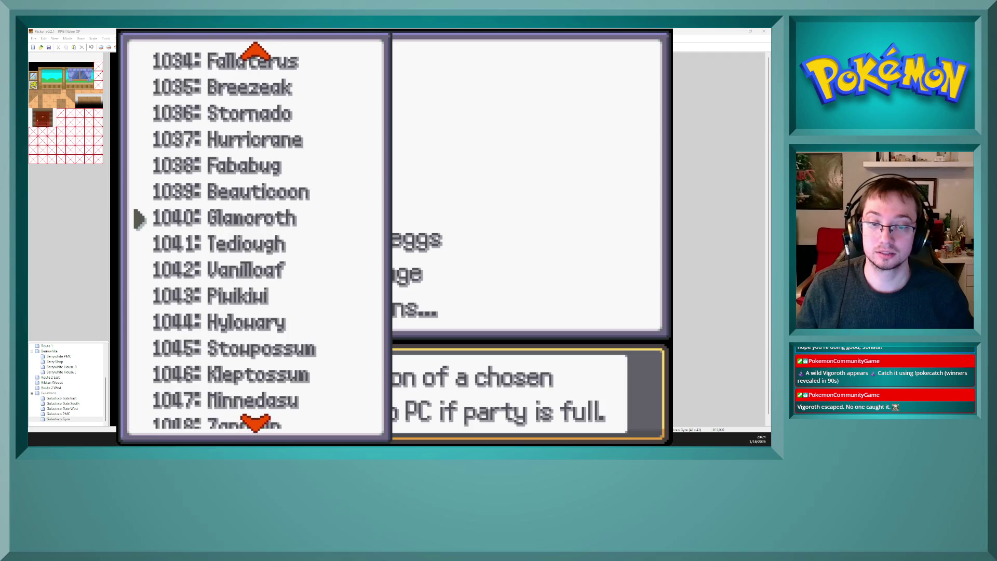
key("Return")
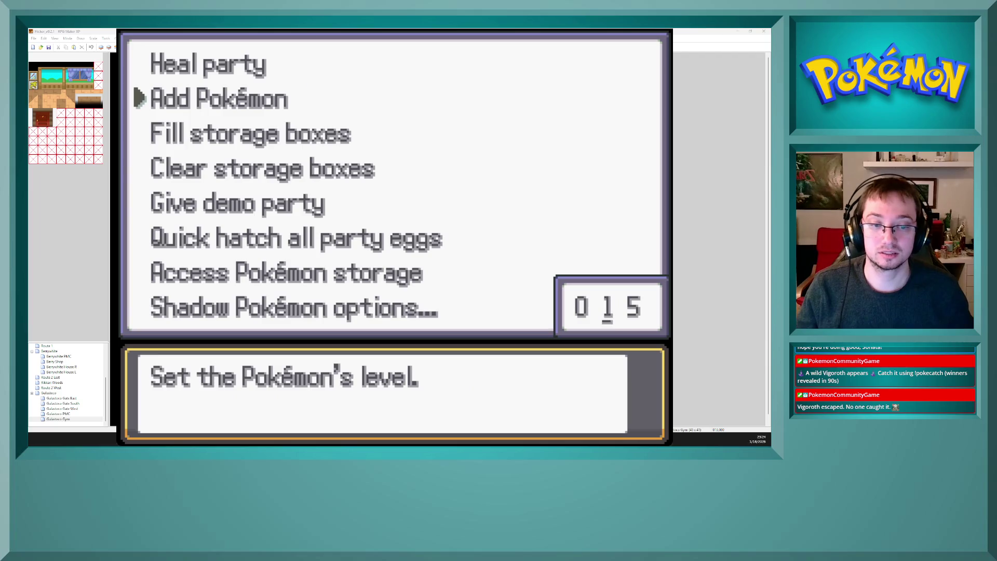
key("Return")
key("Return")
key("Escape")
key("Escape")
key("Up")
key("Up")
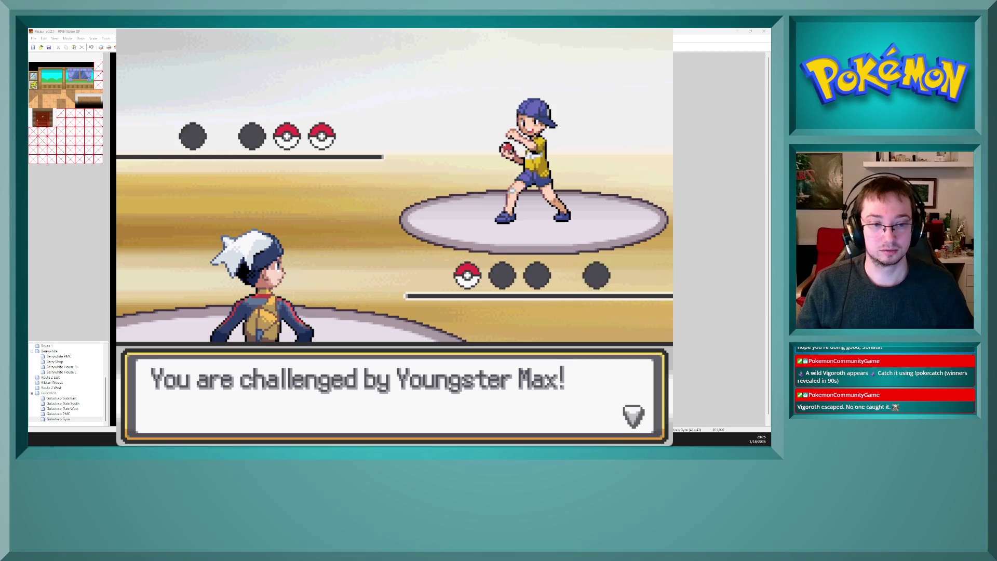
Step: Knock out Youngster Max's Tediough with repeated Magical Leaf attacks and clear the victory messages
key("c")
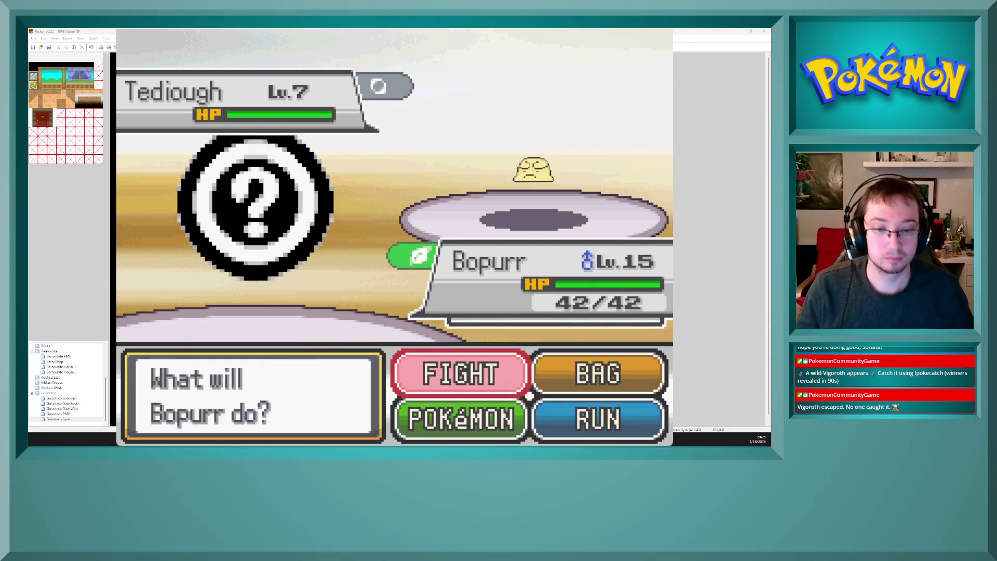
key("c")
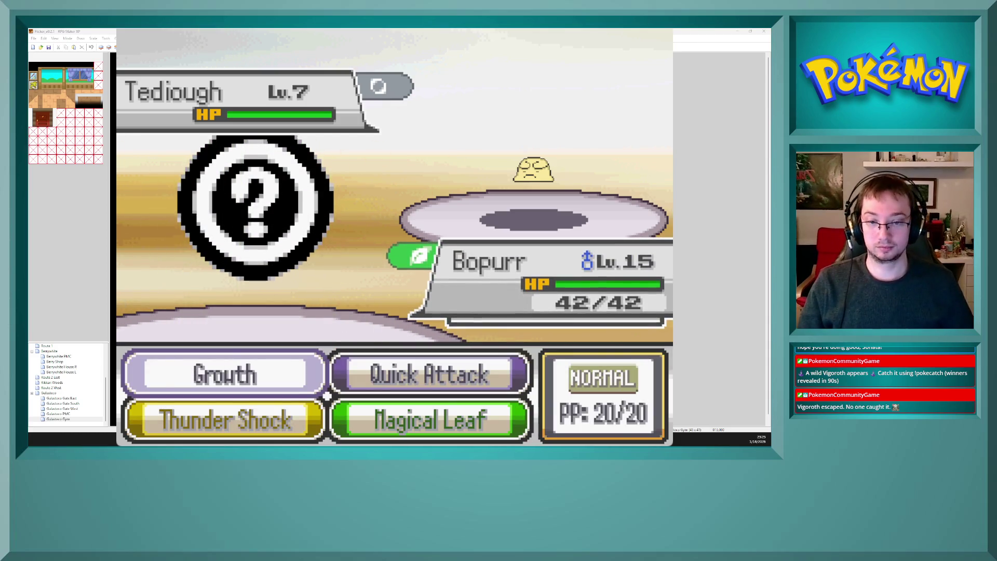
key("Down")
key("Right")
key("c")
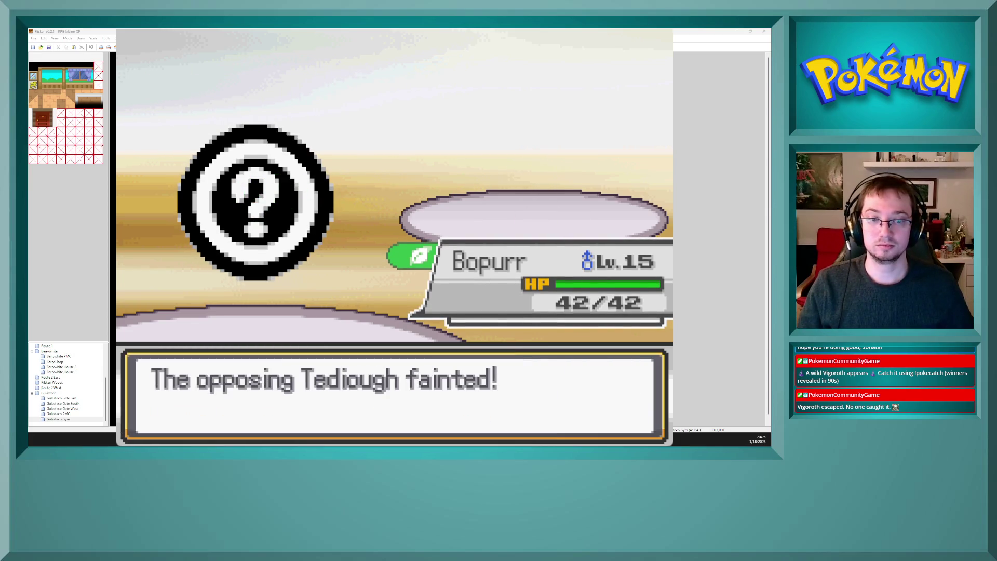
key("c")
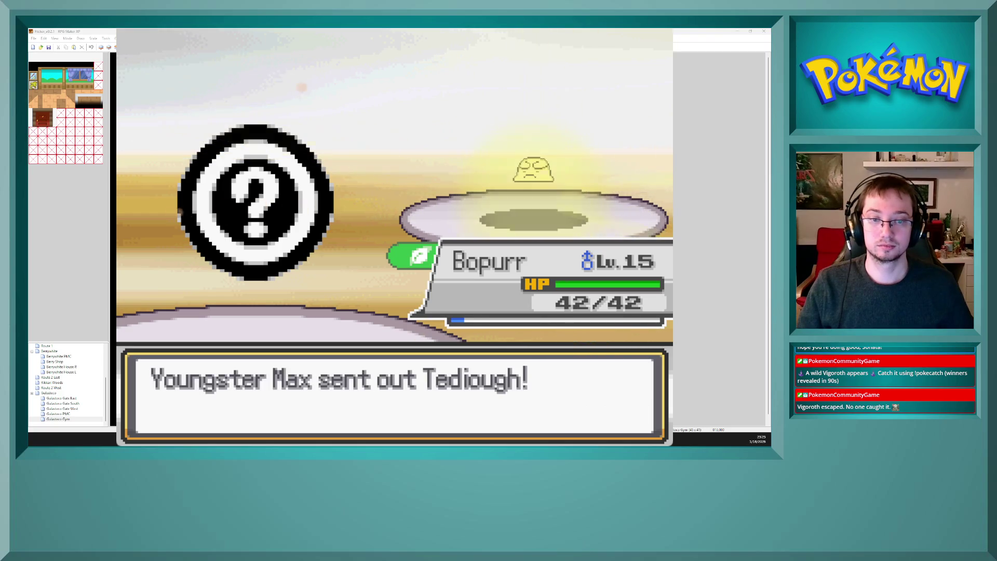
key("c")
key("c")
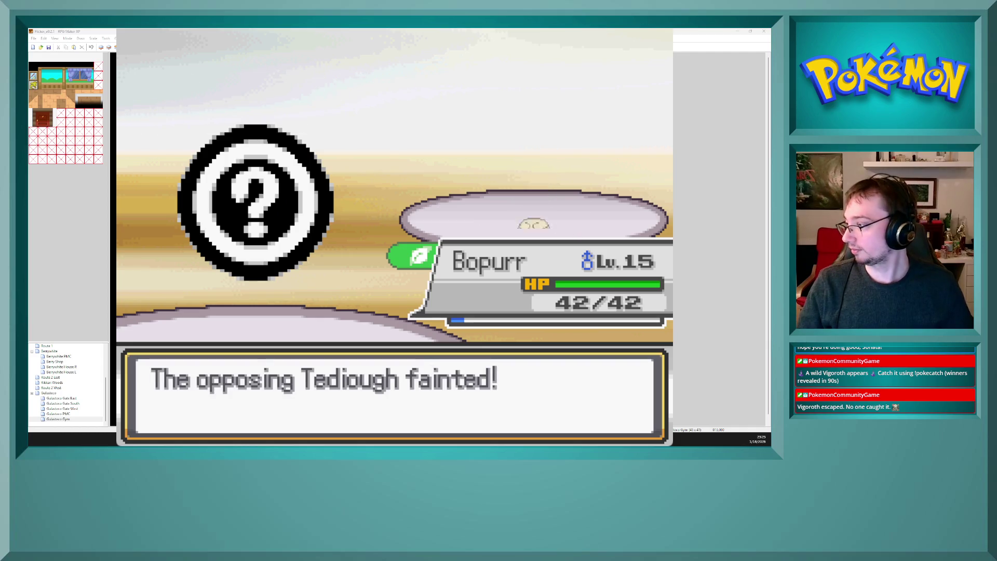
key("c")
key("c")
key("c")
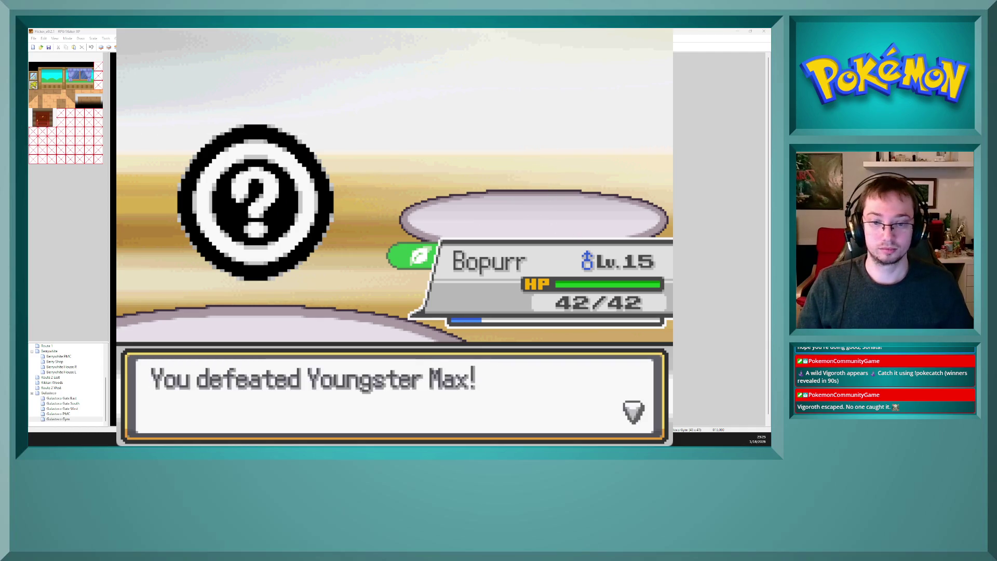
key("c")
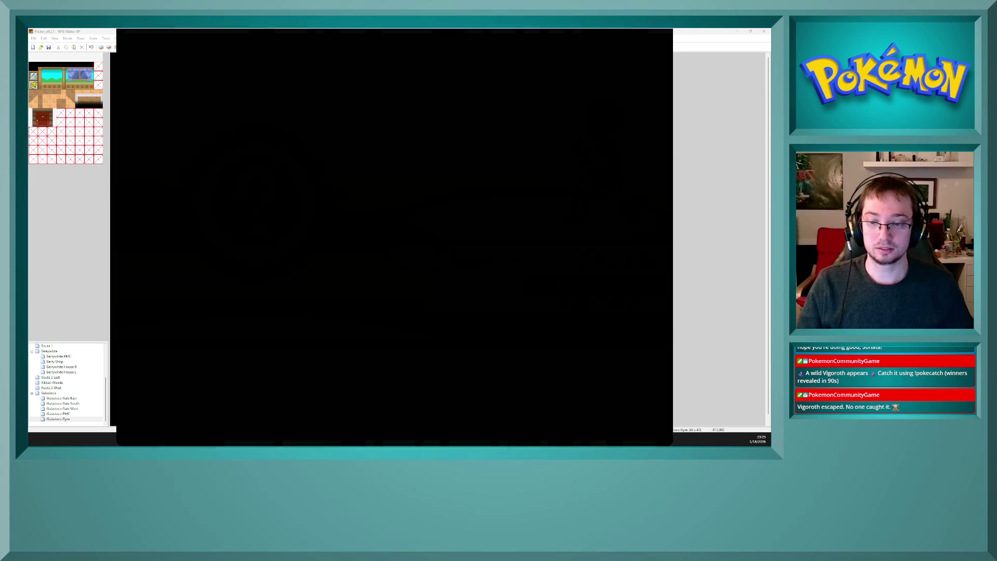
key("c")
key("Up")
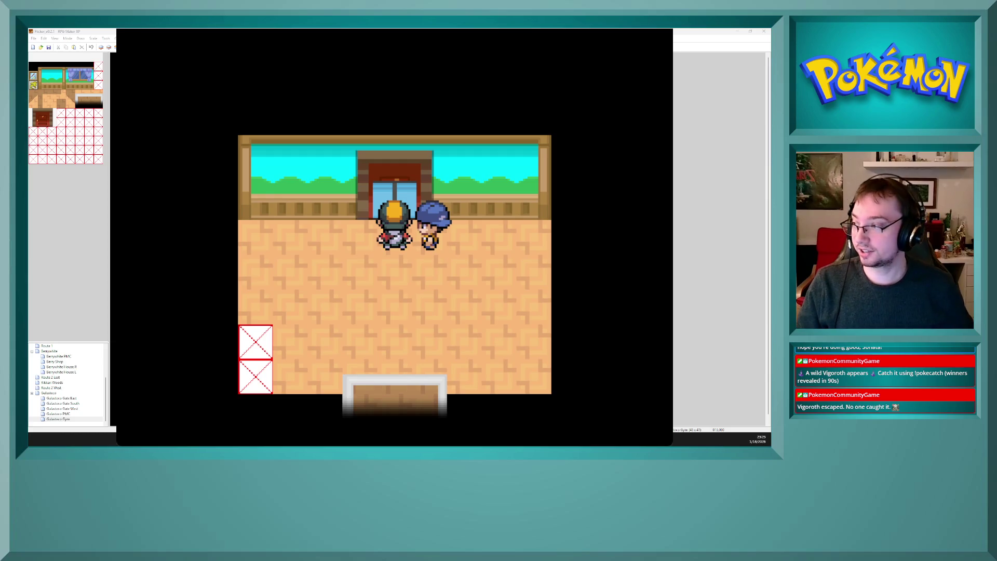
Step: Go through the door into the next room and talk to the trainer guarding it, starting the battle
key("Down")
key("Up")
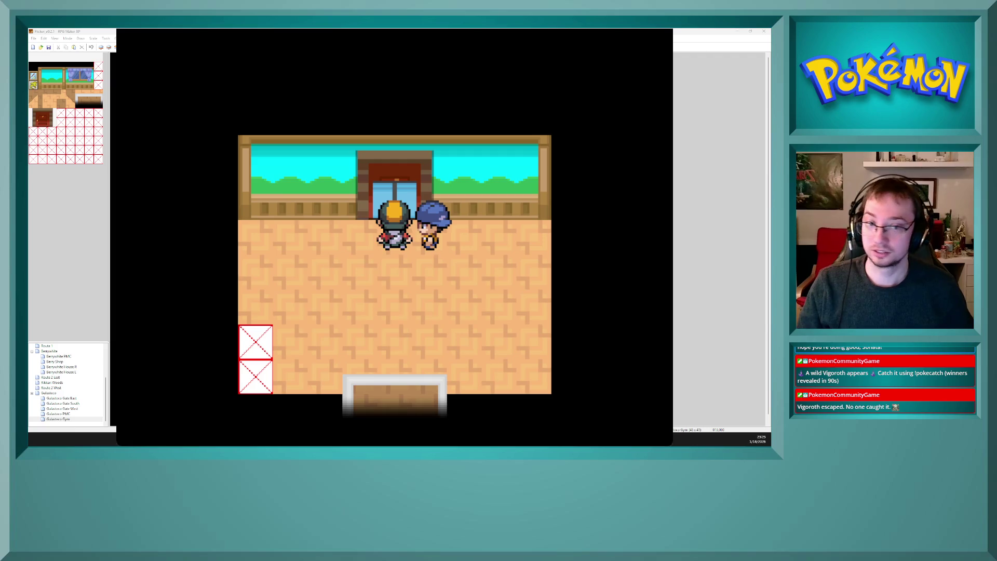
key("Up")
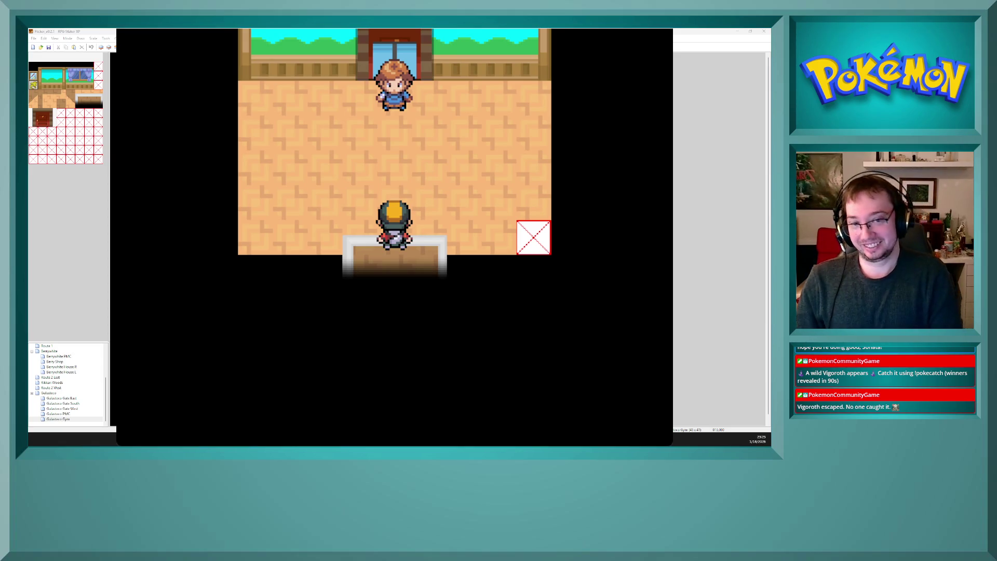
key("Up")
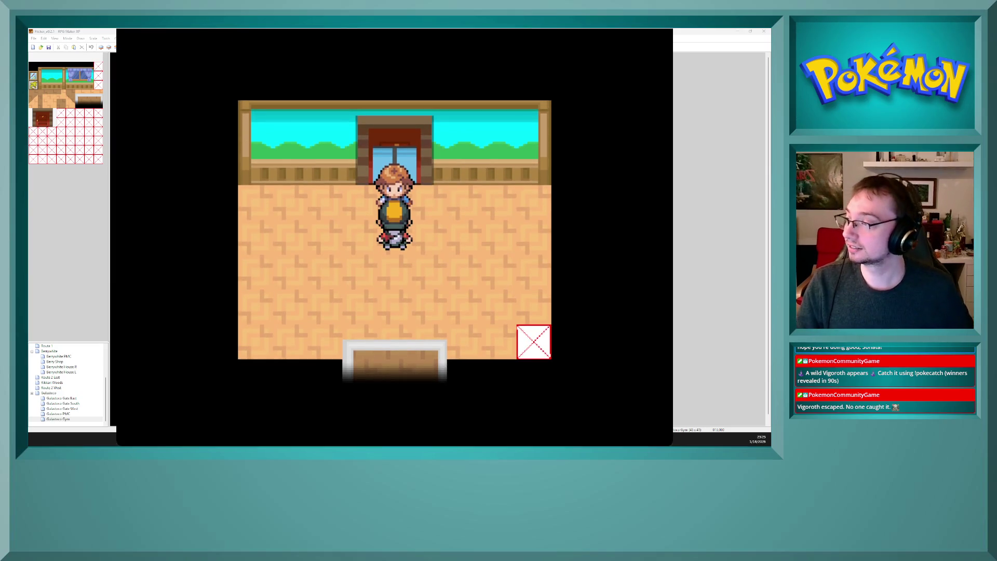
key("Return")
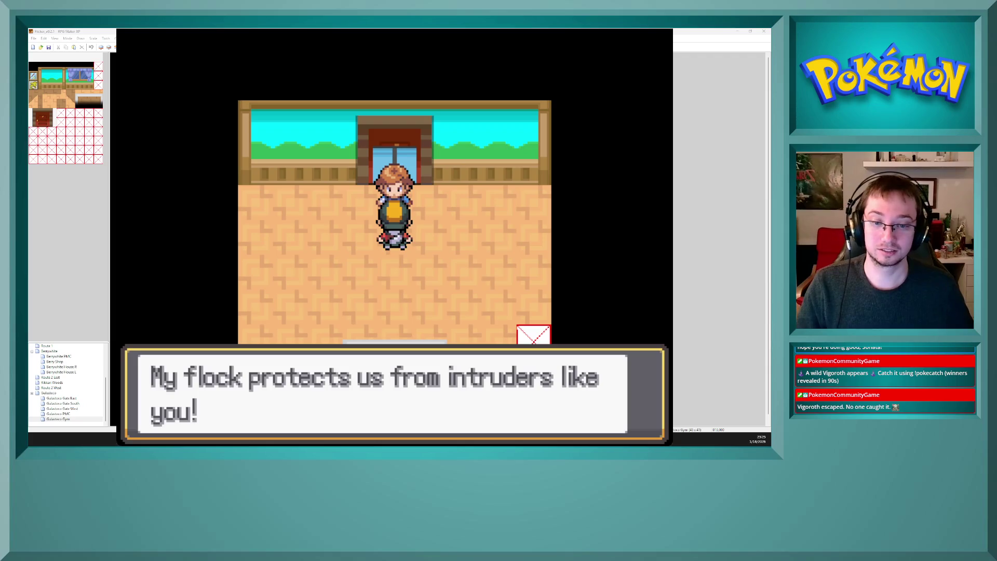
key("Return")
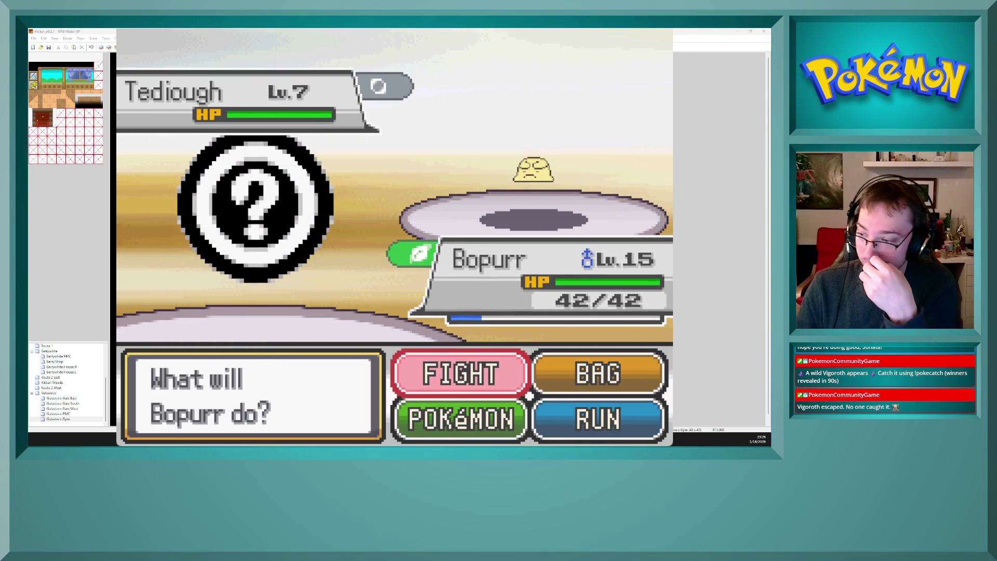
Step: Defeat the level 8 Tediough with repeated Thunder Shocks and clear the victory messages
key("x")
key("Down")
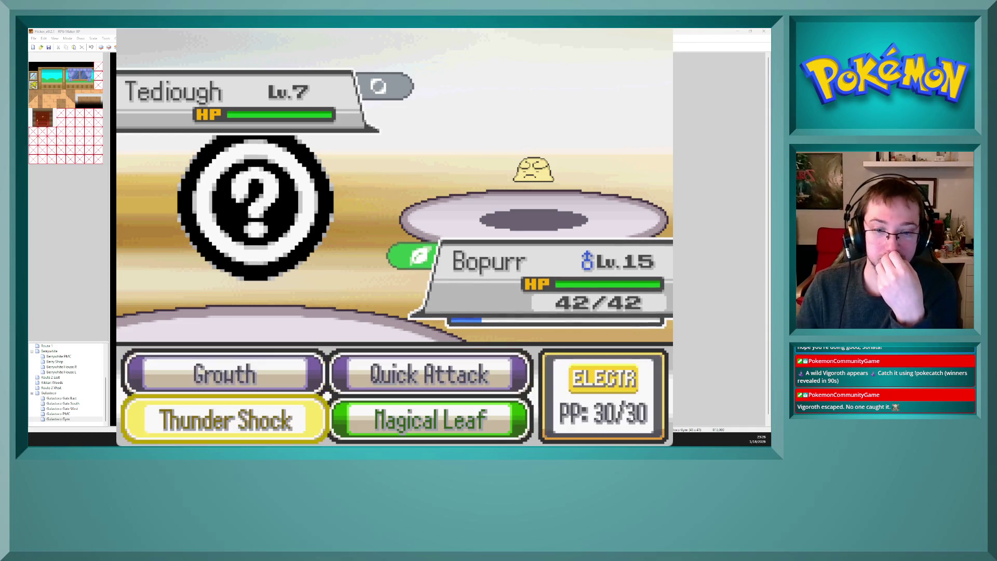
key("x")
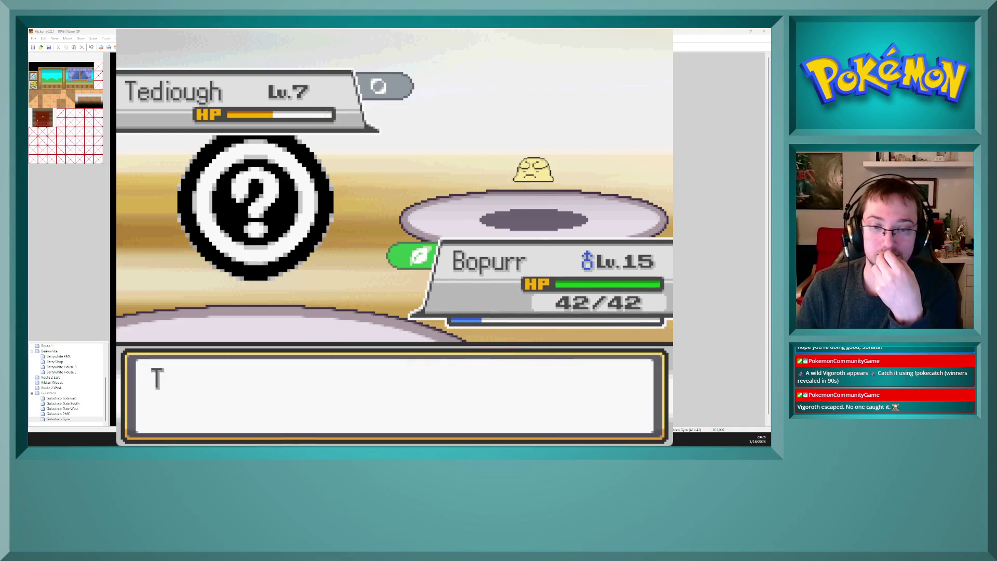
key("x")
key("x")
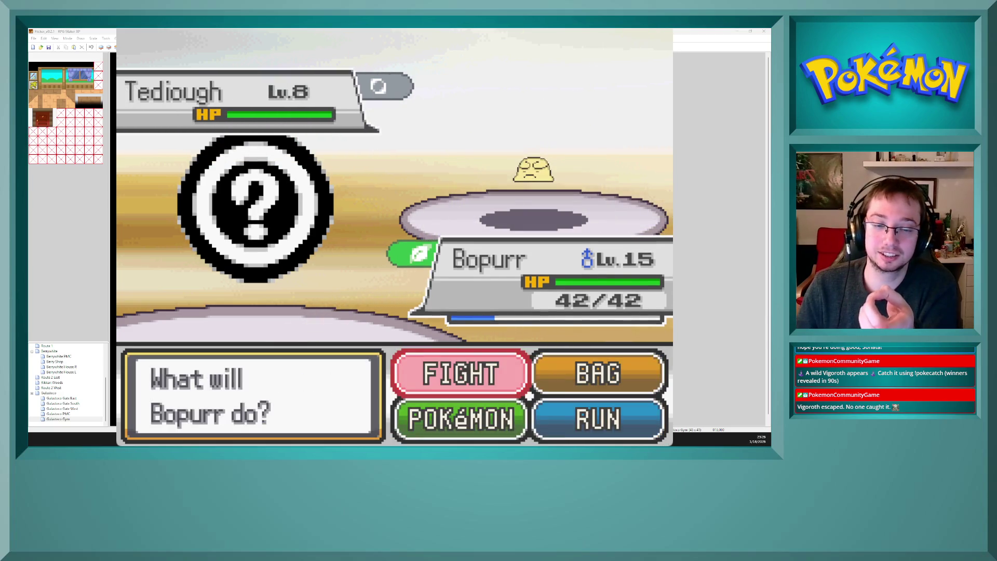
key("Return")
key("Return")
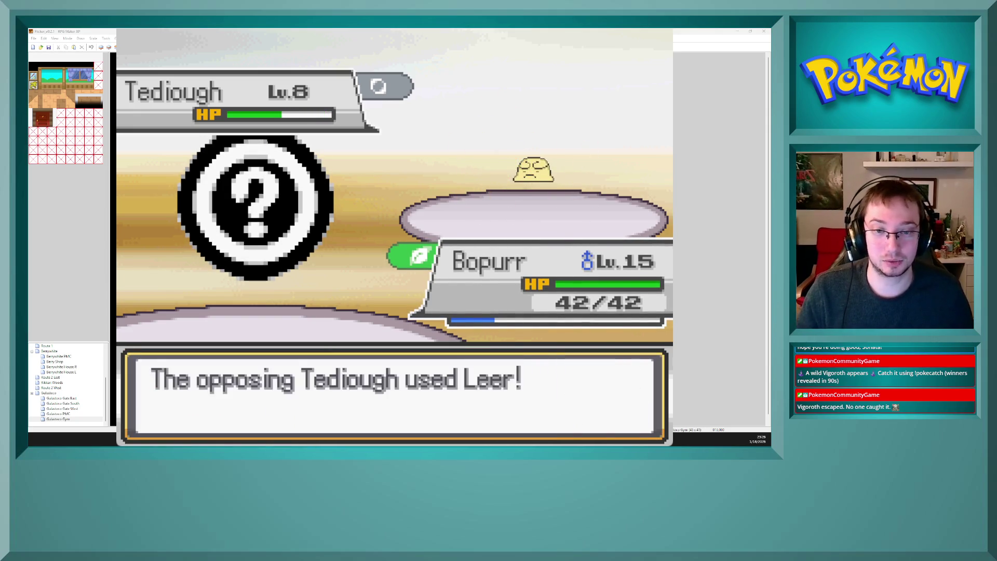
key("Return")
key("Return")
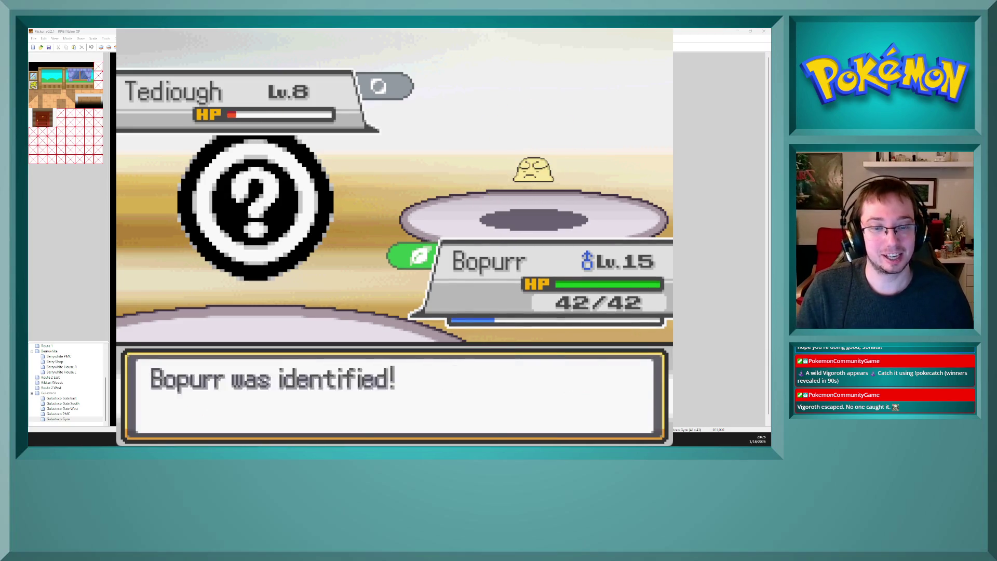
key("Return")
key("Return")
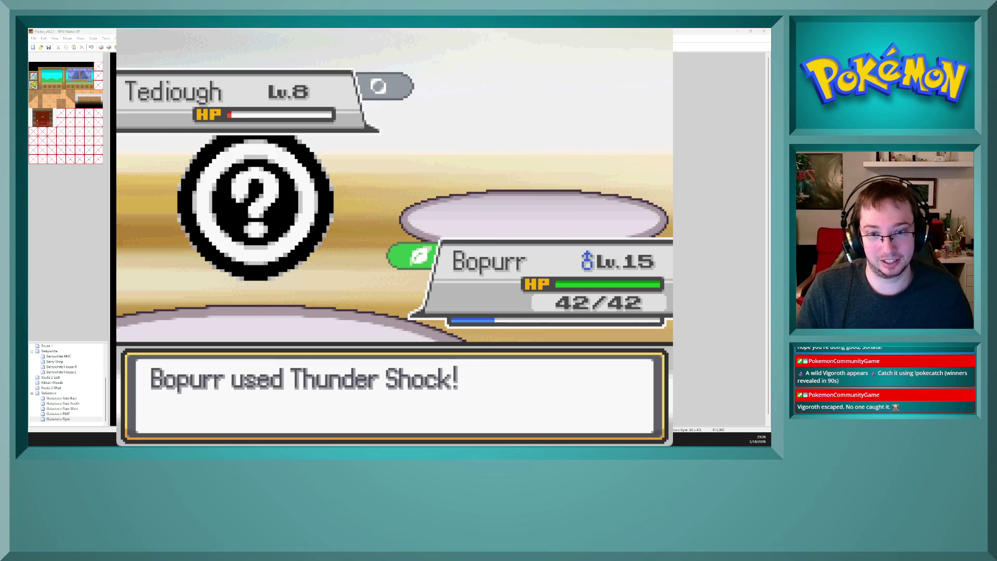
key("Return")
key("Return")
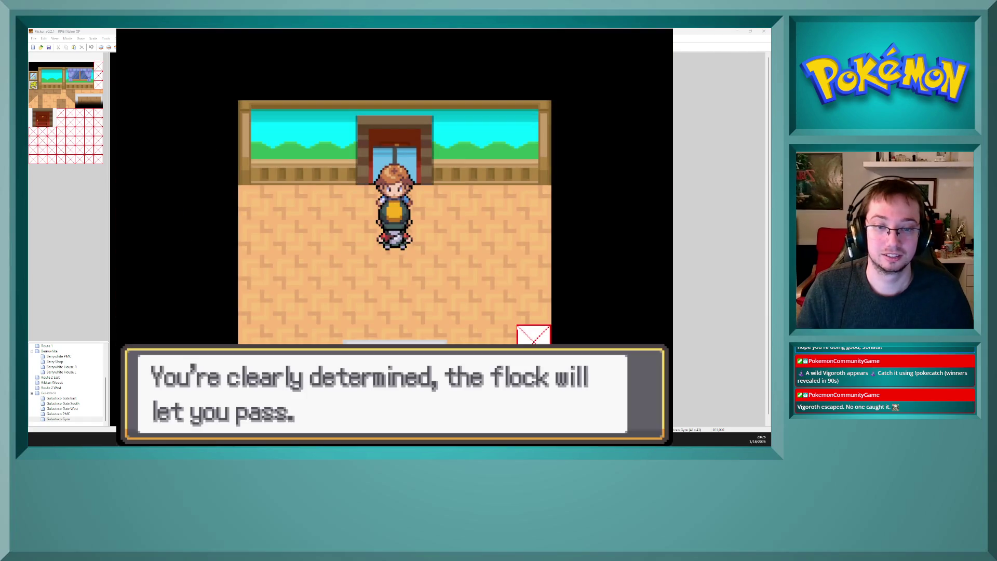
Step: Dismiss the guard's message, then walk past him and through the following gym rooms' doors
key("Return")
key("Up")
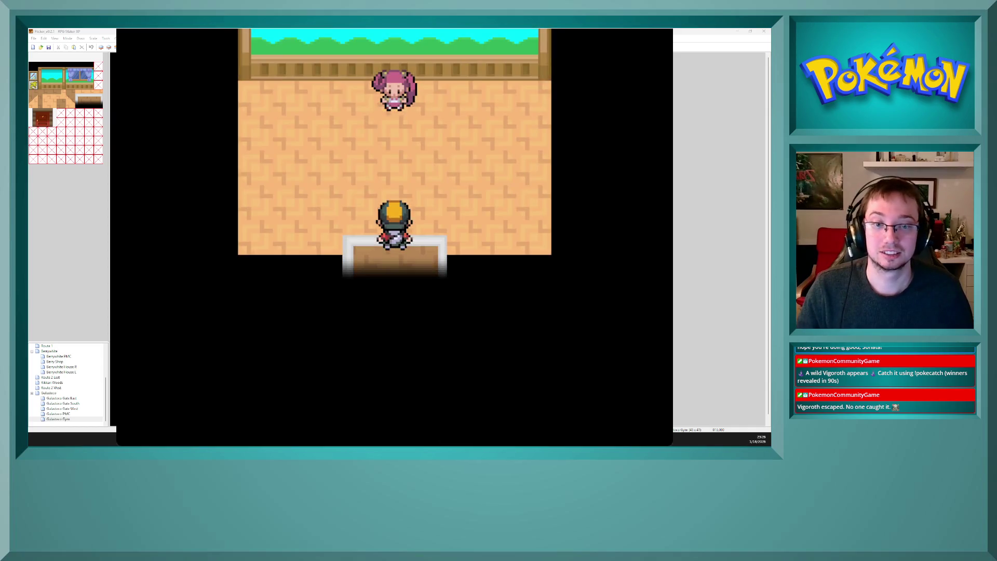
key("Up")
key("Down")
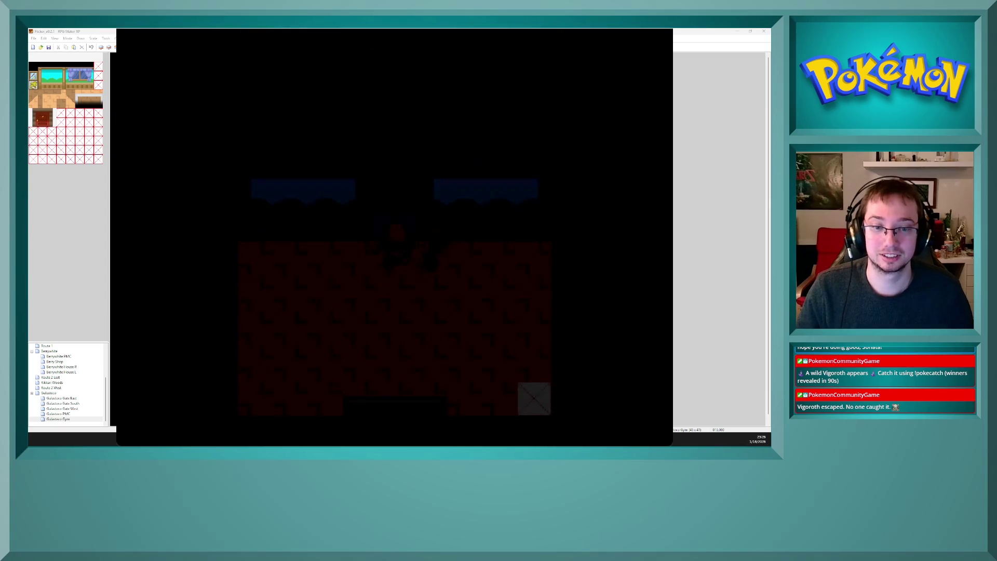
key("Down")
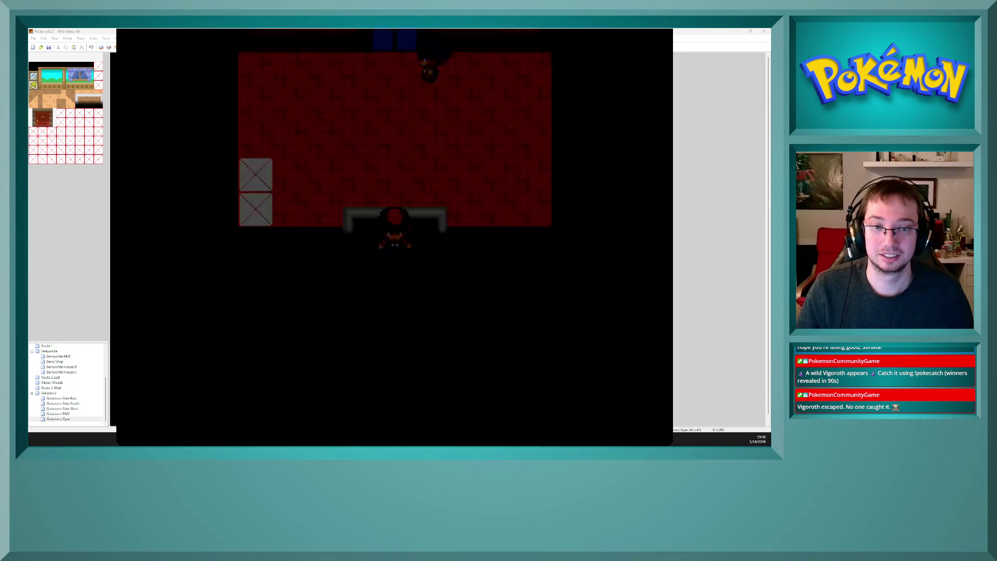
key("Up")
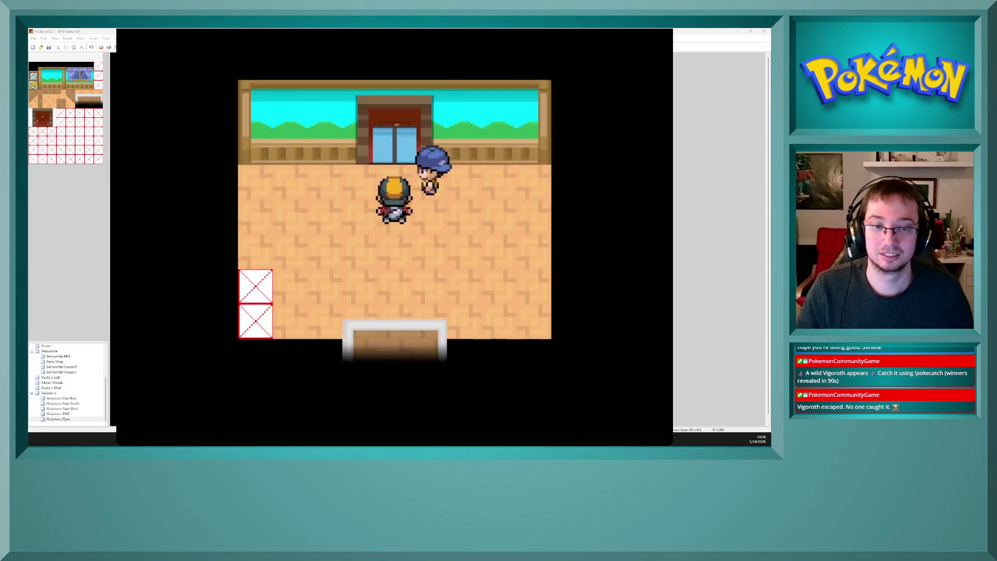
key("Up")
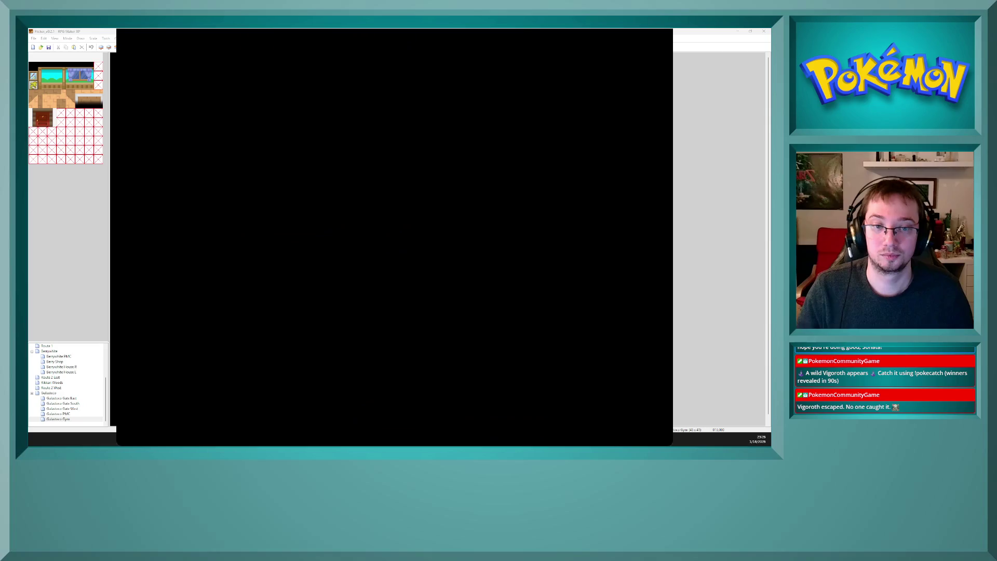
Step: Re-enter the gym, read the blue-capped trainer's dialogue twice, then close the playtest
key("Down")
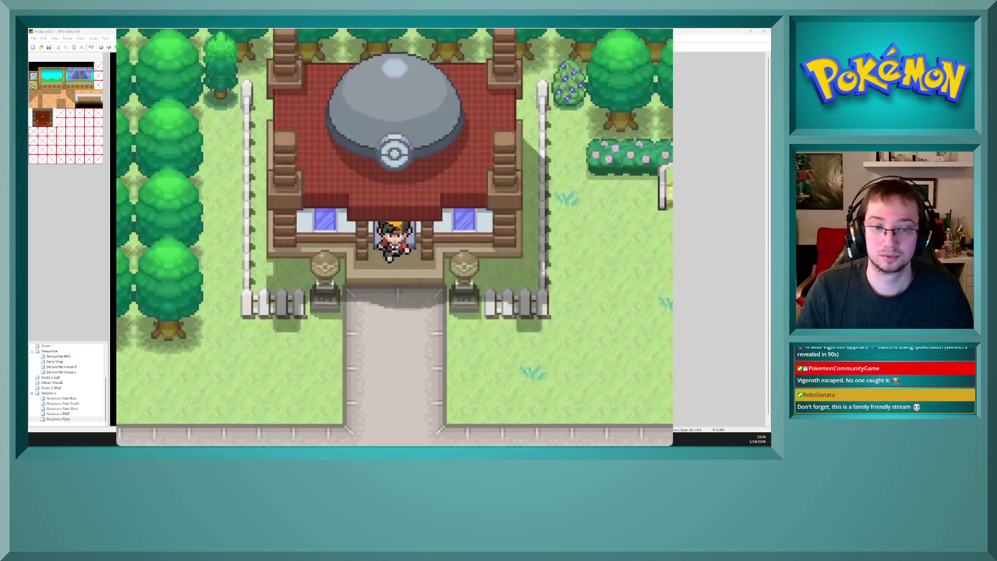
key("Up")
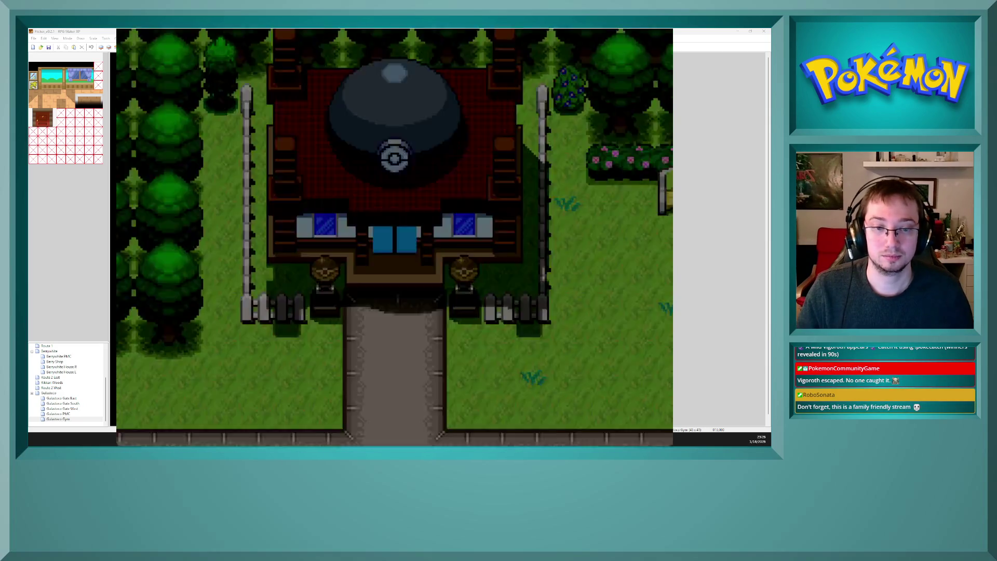
key("Up")
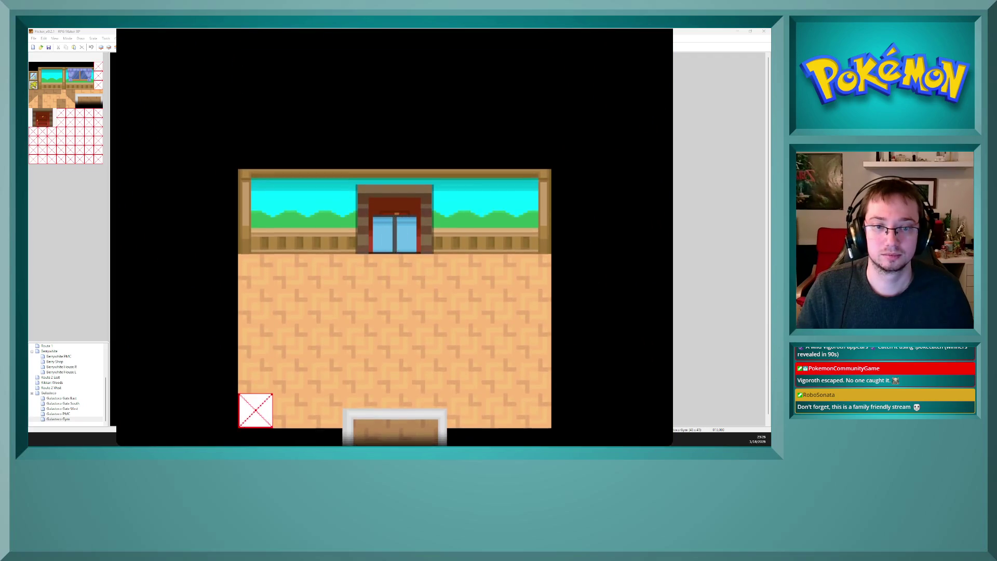
key("Up")
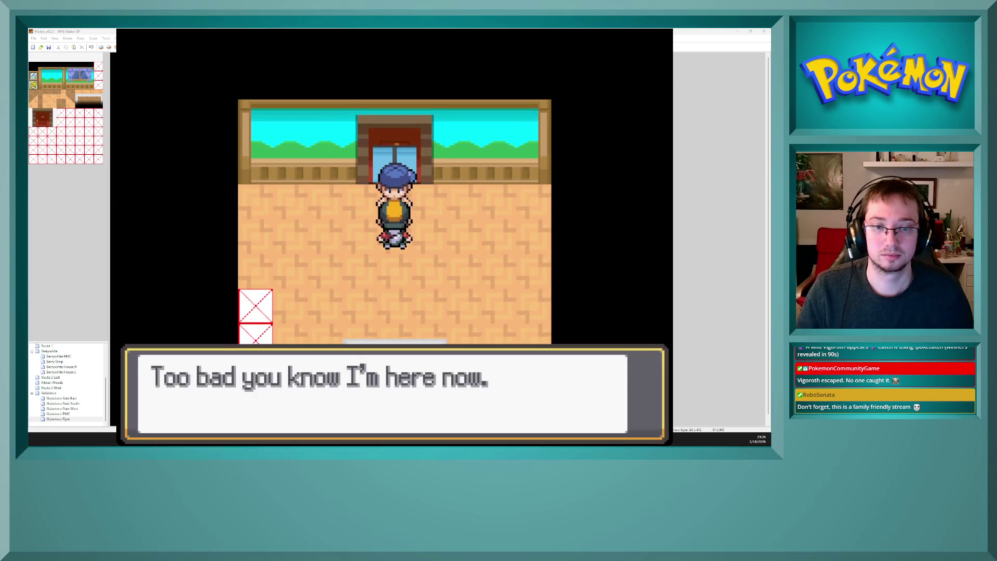
key("c")
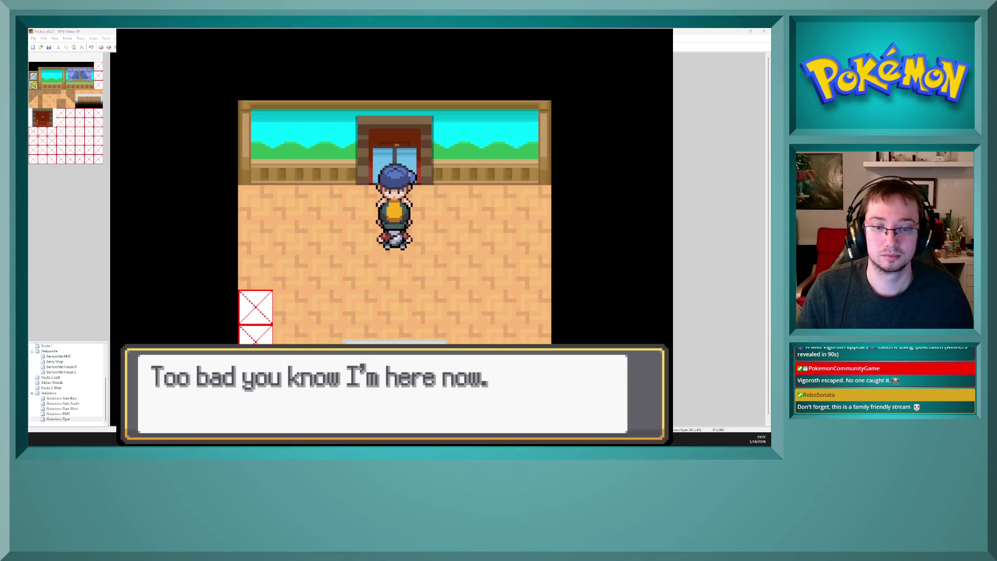
key("c")
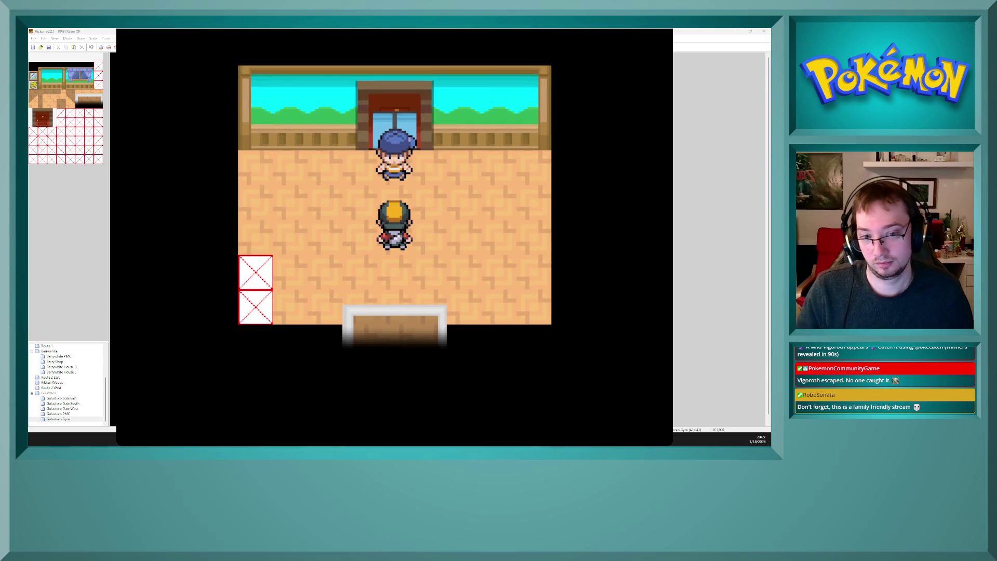
key("Return")
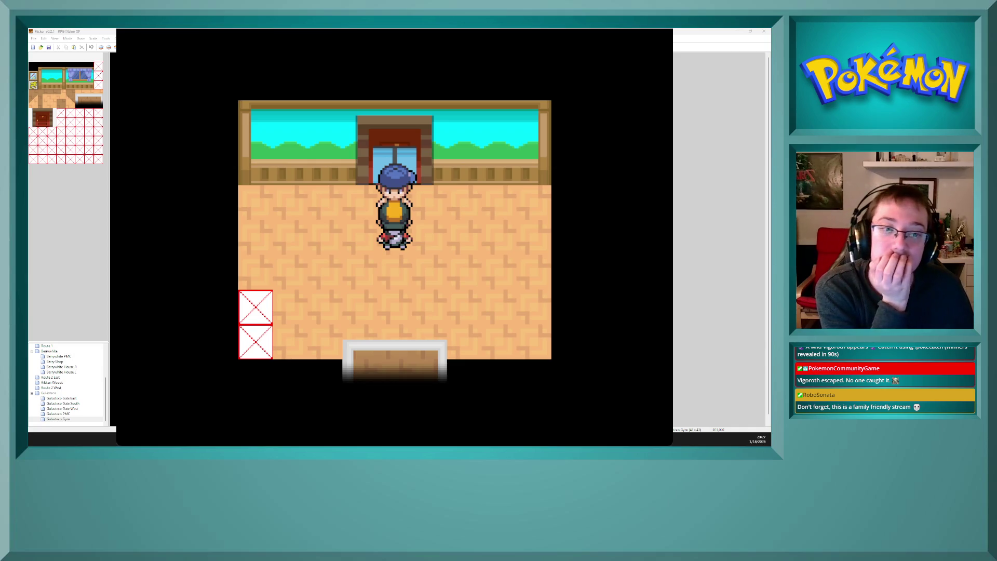
key("alt+F4")
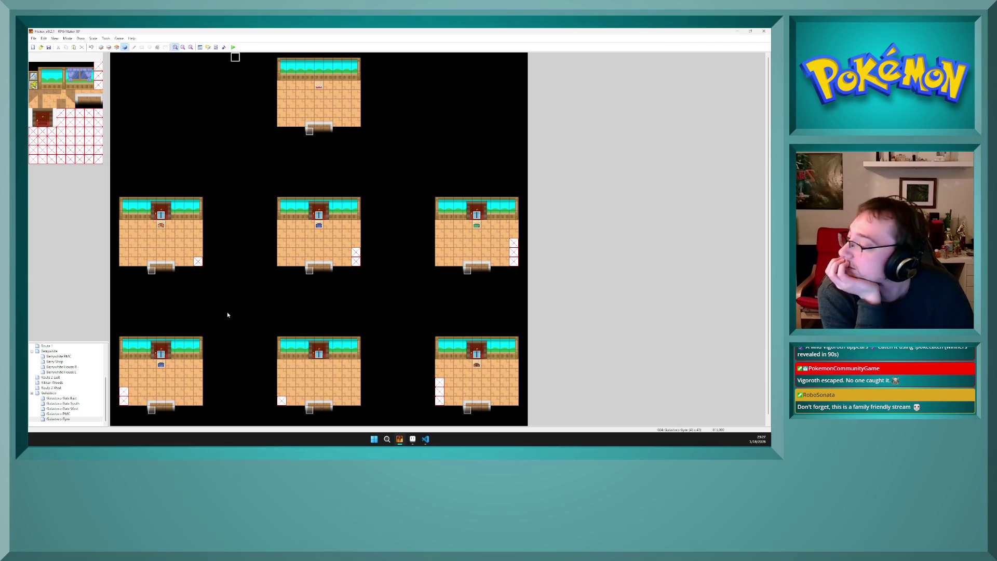
Step: Open the left room's trainer event, select its conditional branch and check trainers.txt in VS Code
double_click(161, 226)
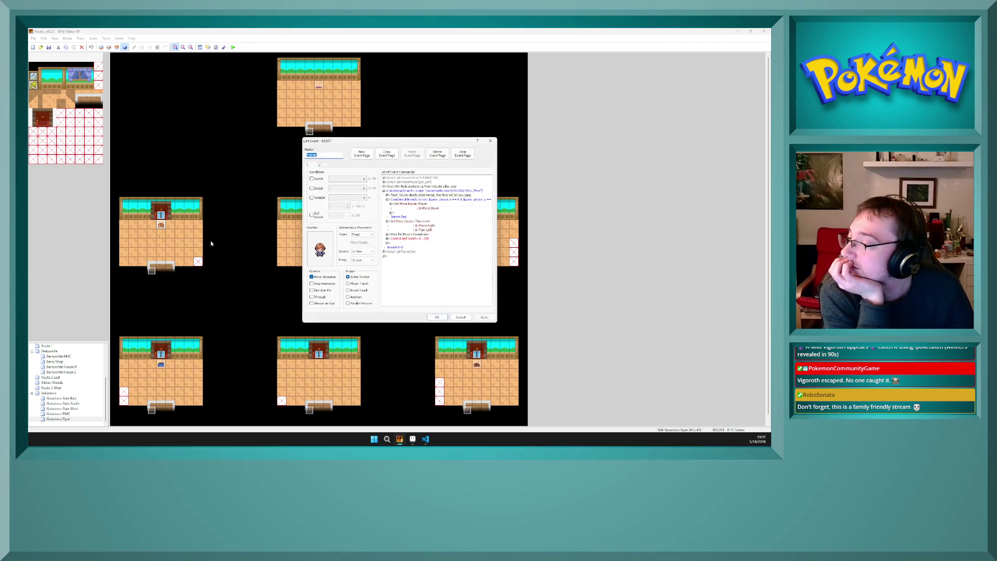
left_click(472, 191)
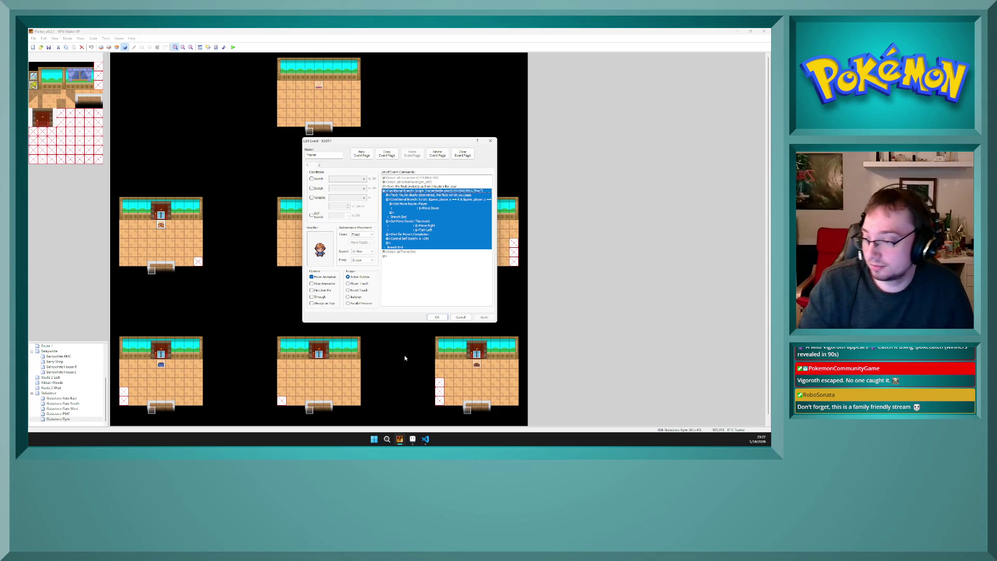
left_click(431, 442)
mouse_move(397, 441)
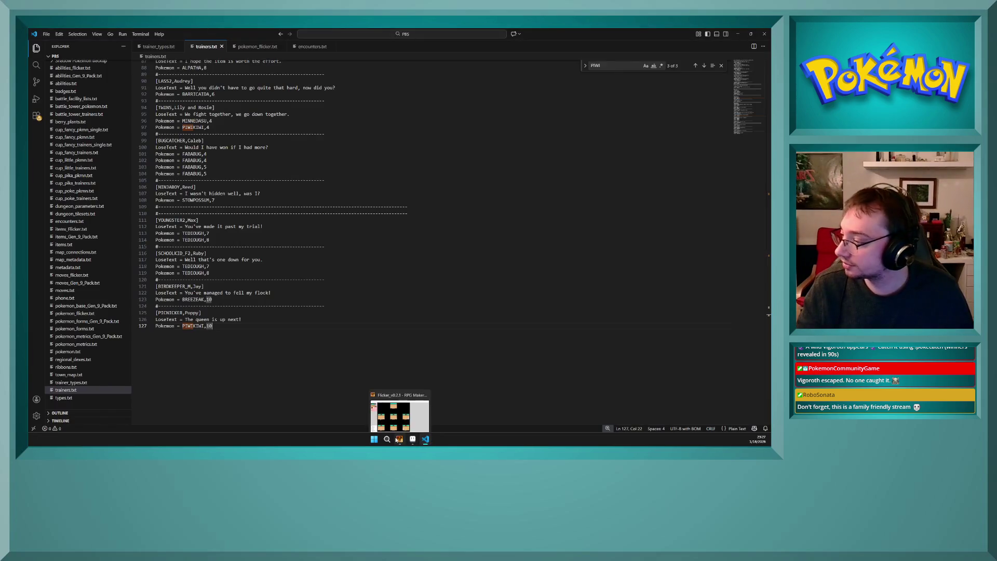
left_click(416, 398)
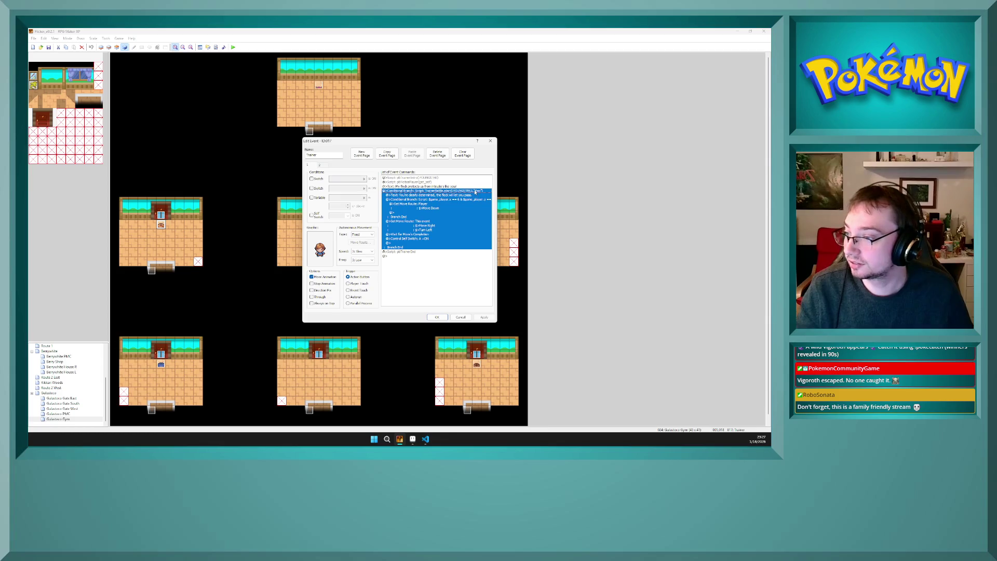
key("Insert")
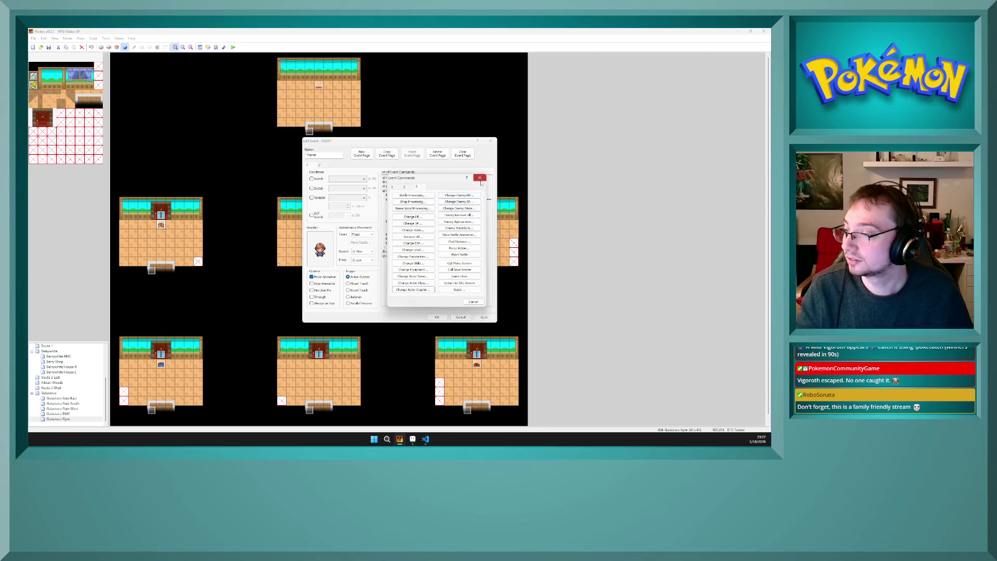
Step: Edit the conditional branch script so the trainer type reads BIRDKEEPER_M without the trailing Max
left_click(480, 179)
key("Return")
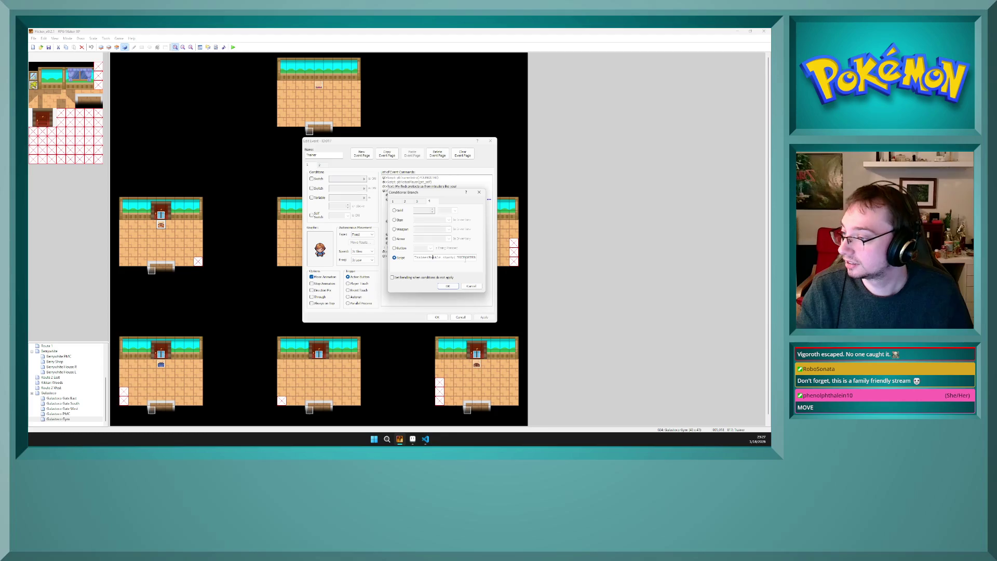
left_click_drag(442, 258, 459, 260)
type("bird")
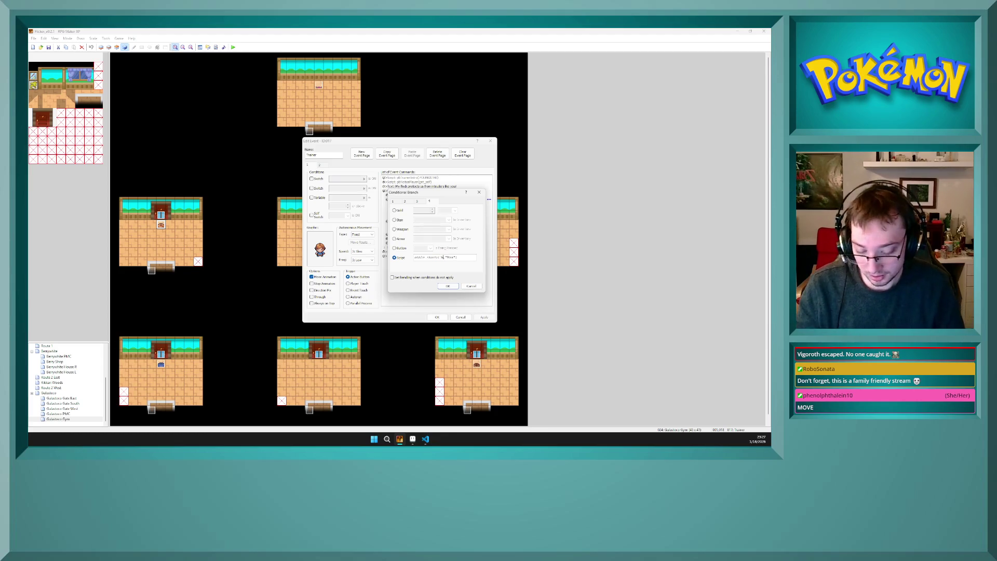
key("BackSpace")
key("BackSpace")
key("BackSpace")
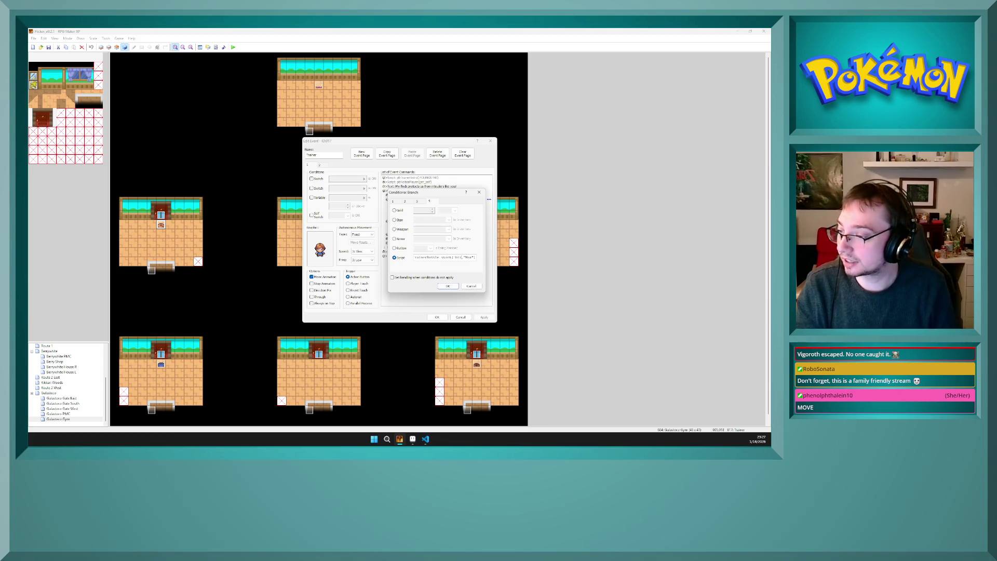
type("IRDKEEPER")
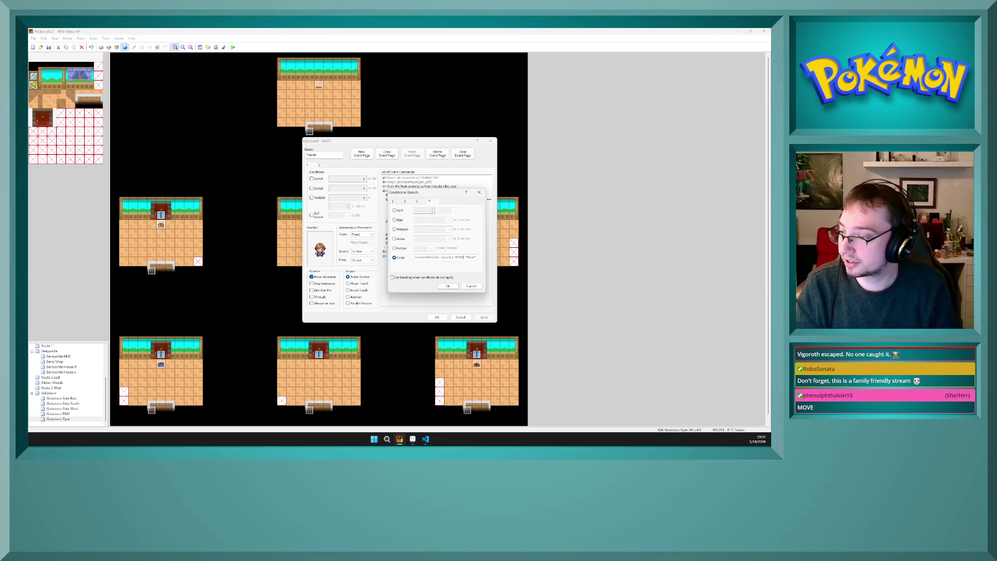
type("_M")
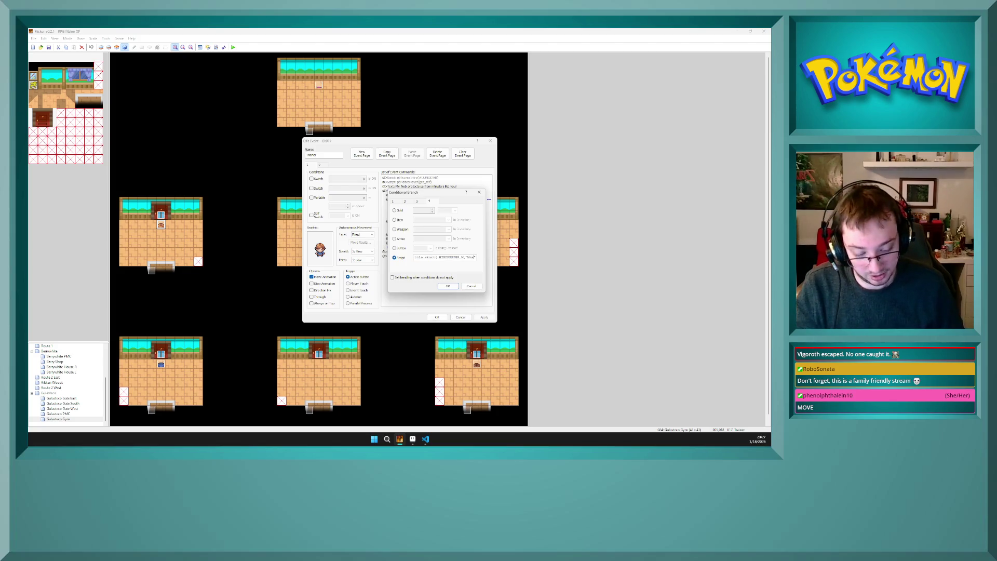
key("BackSpace")
key("BackSpace")
key("BackSpace")
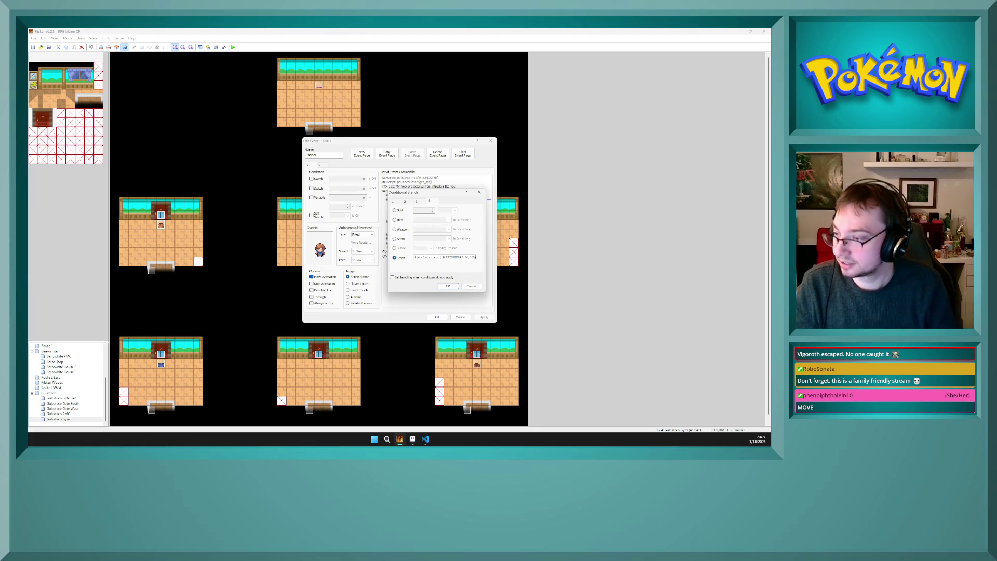
left_click(448, 286)
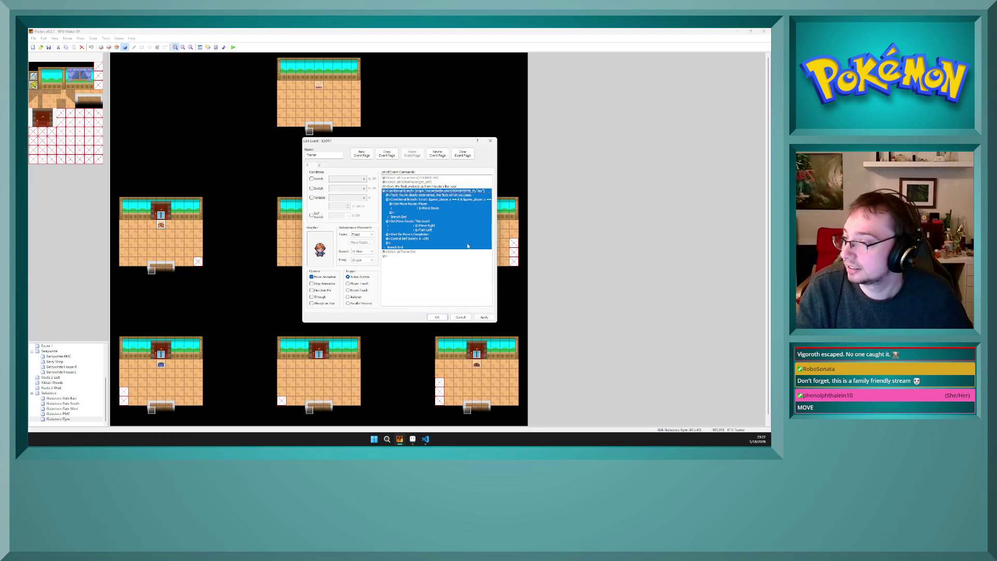
left_click(467, 244)
left_click(453, 200)
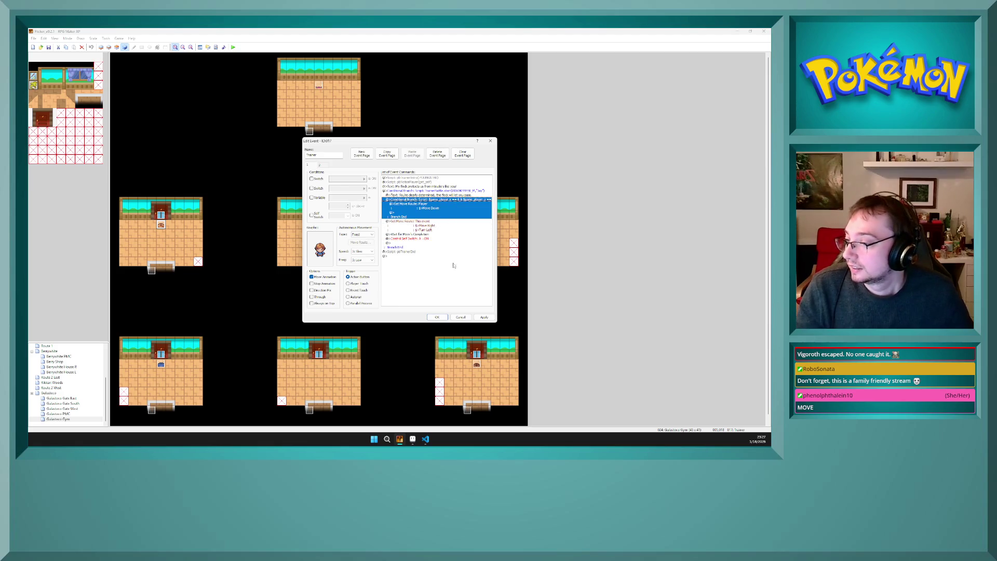
left_click(428, 233)
left_click(428, 238)
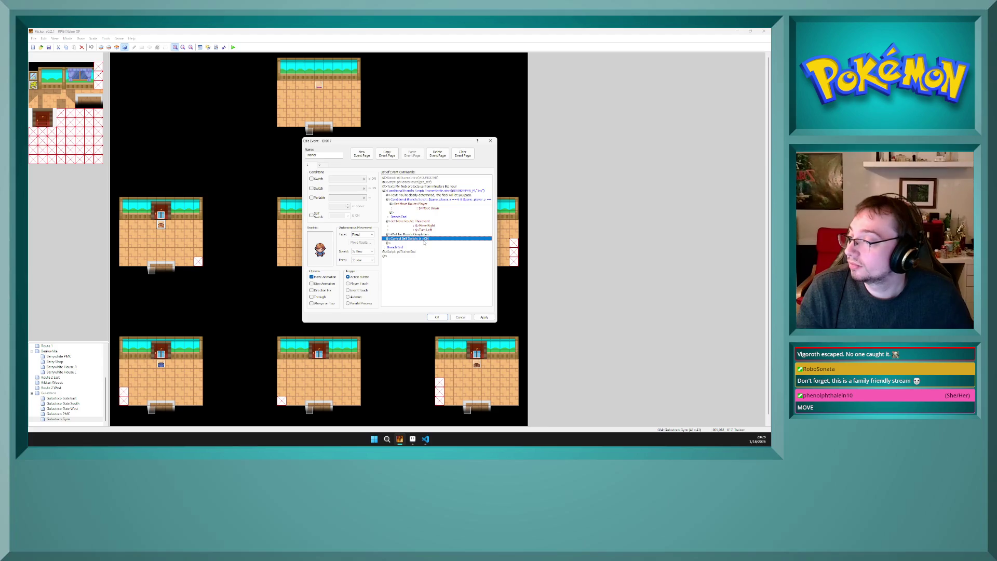
left_click(424, 243)
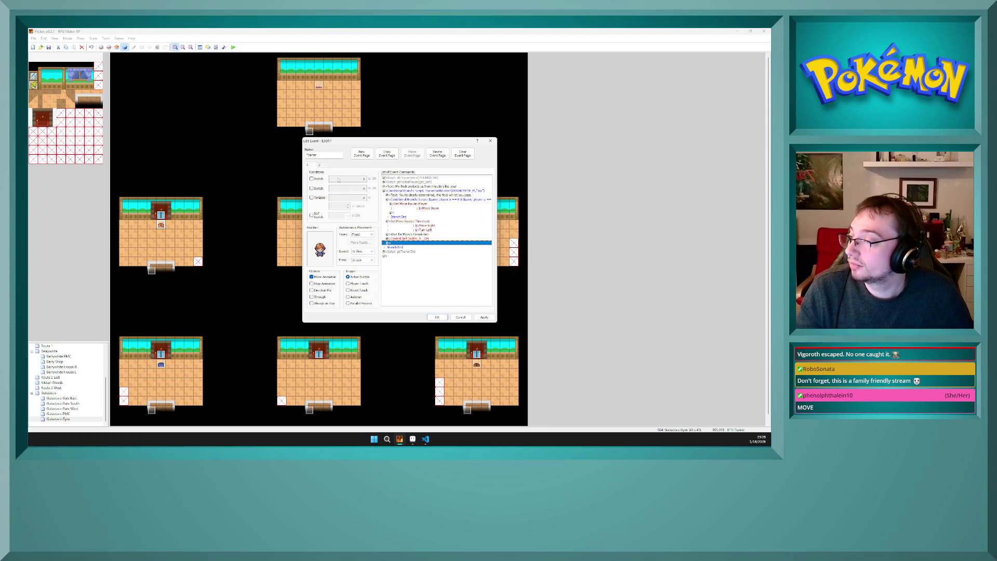
left_click(320, 165)
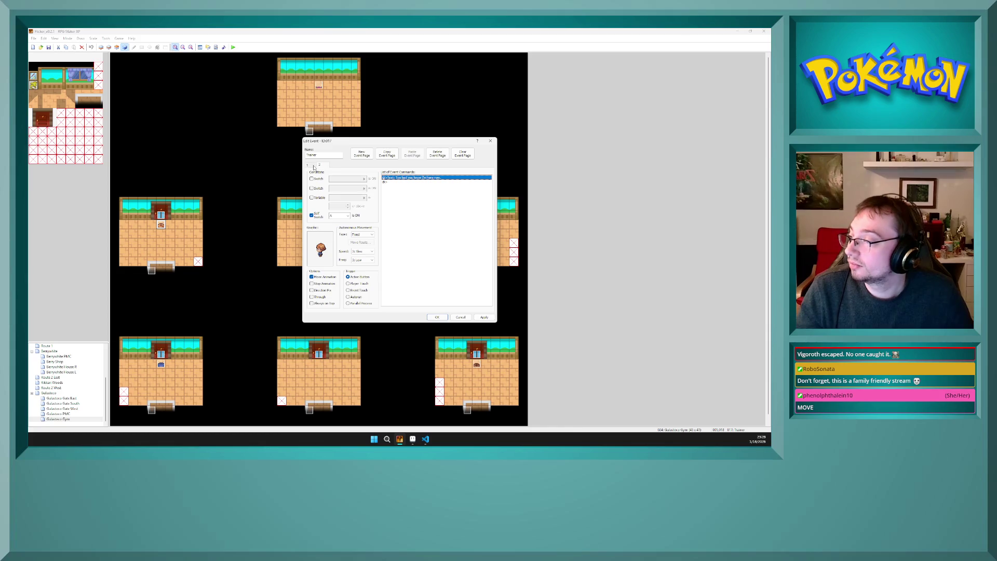
left_click(313, 167)
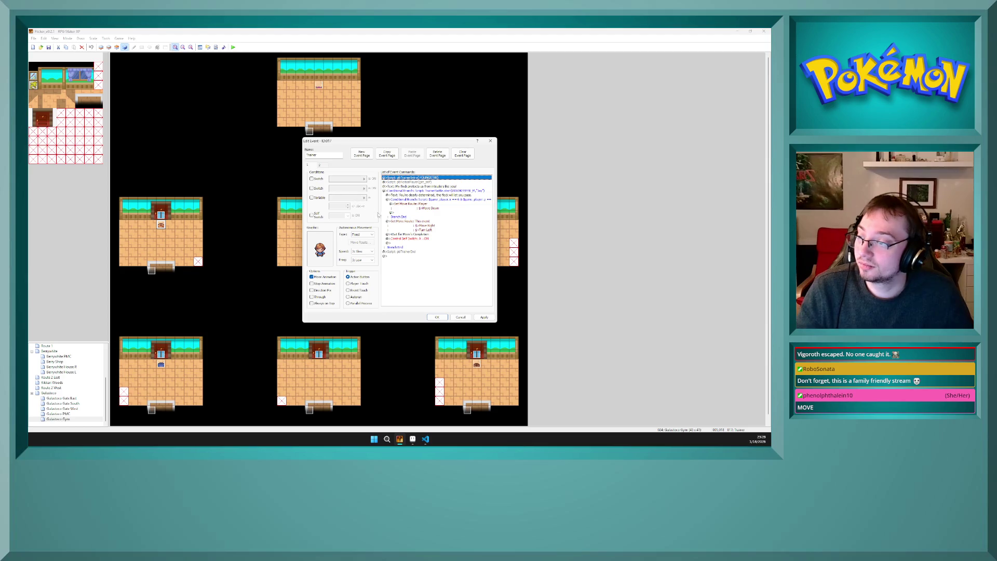
left_click(428, 243)
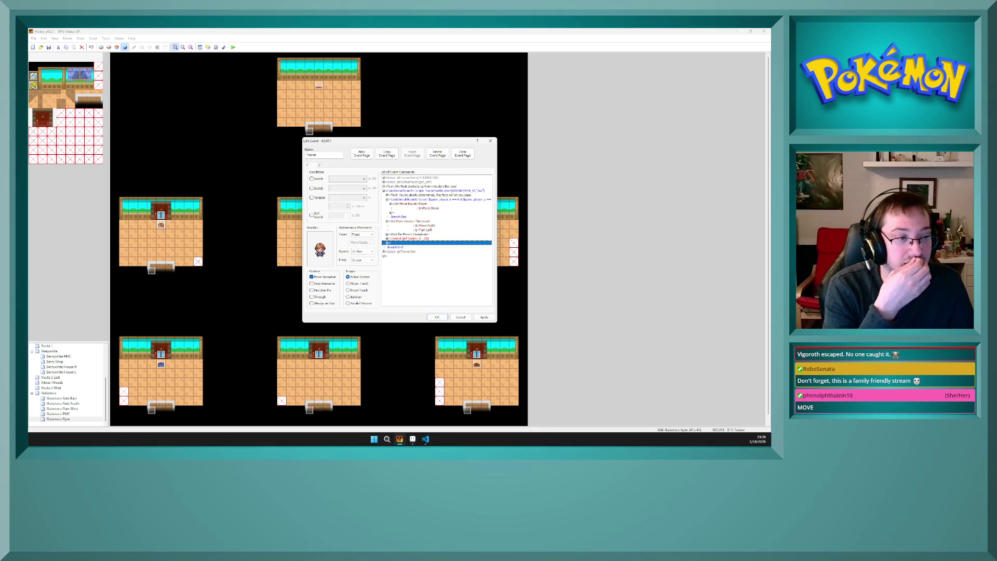
key("alt+Tab")
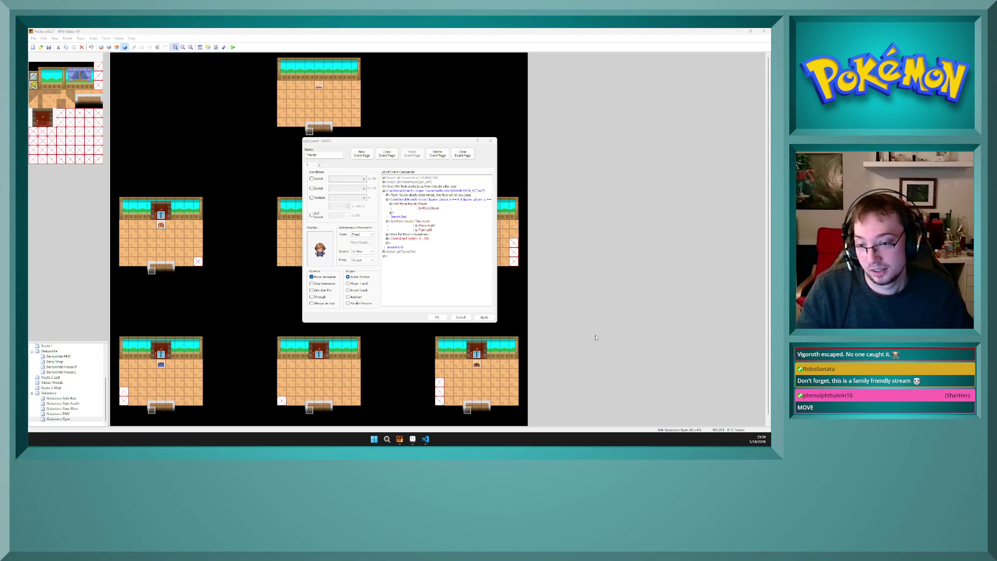
Step: Apply the guard event's changes and close its editor with OK
left_click(484, 317)
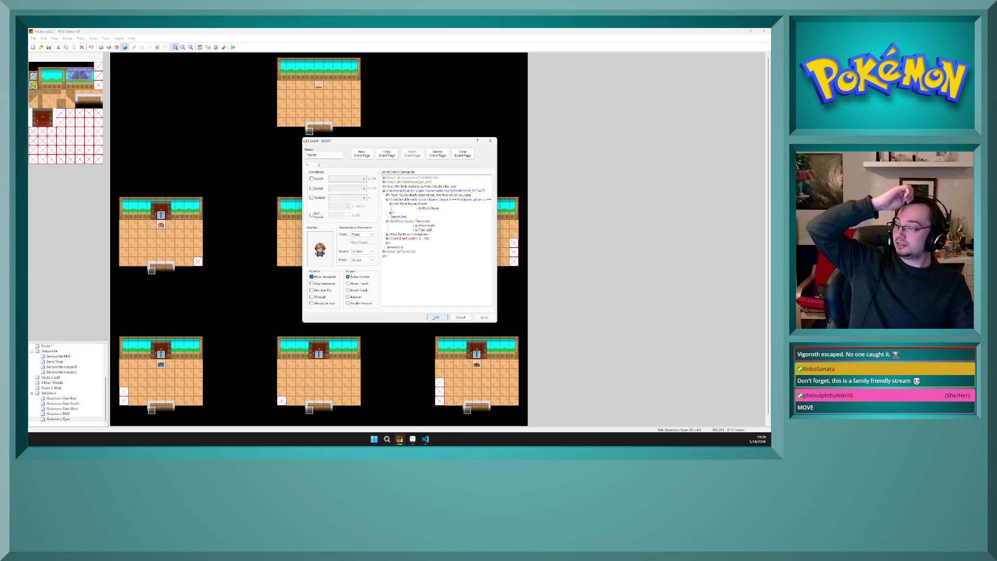
left_click(433, 317)
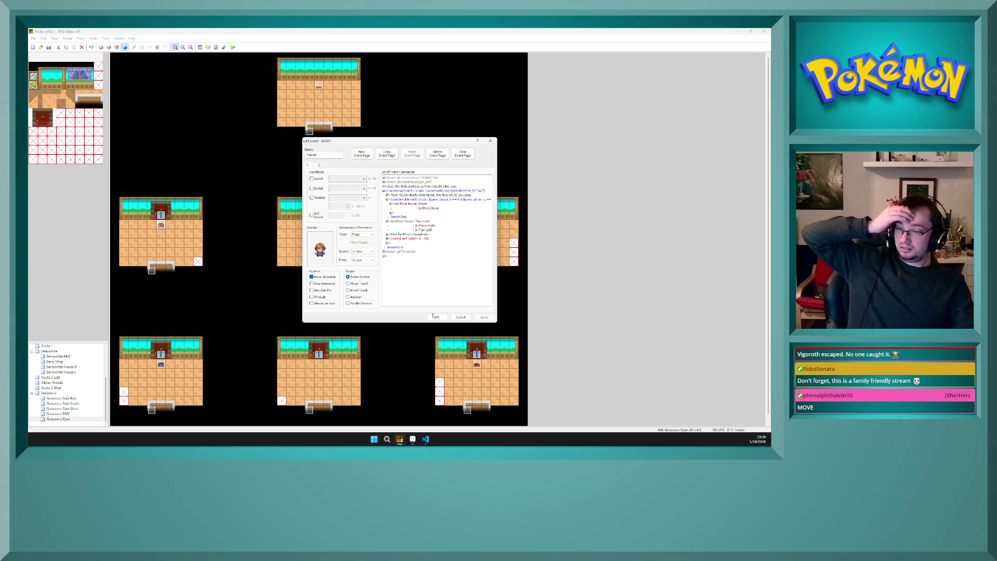
left_click(426, 294)
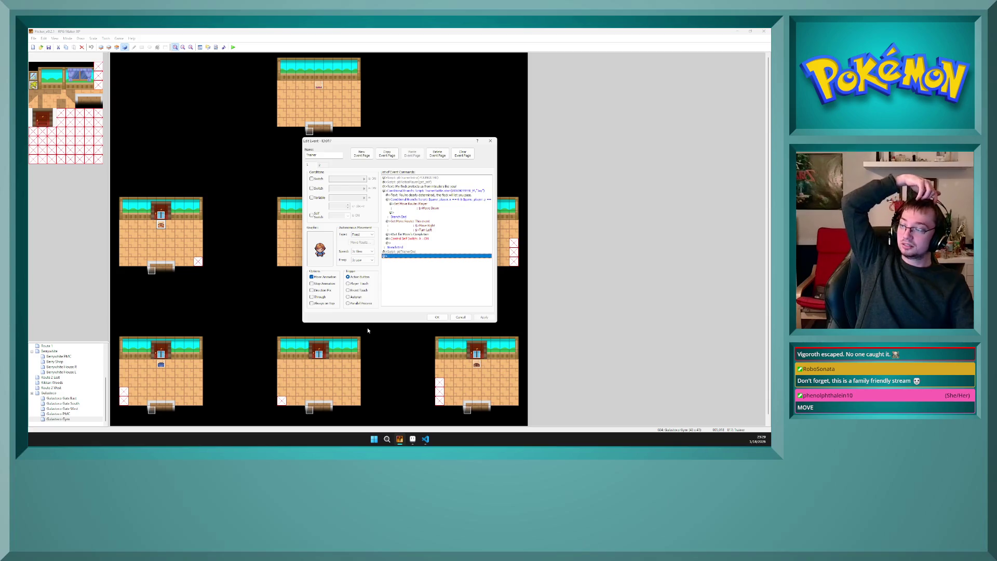
left_click(436, 317)
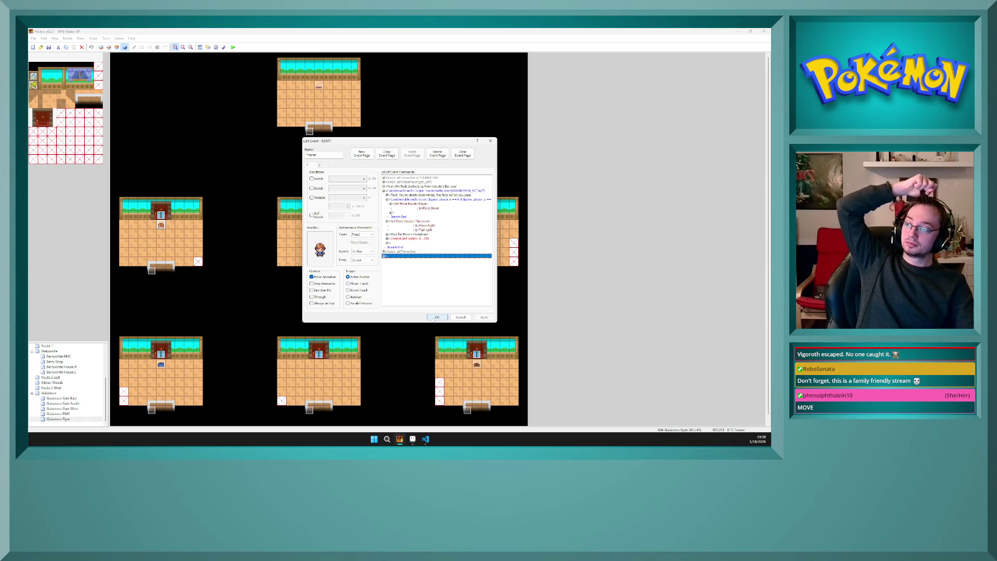
left_click(436, 318)
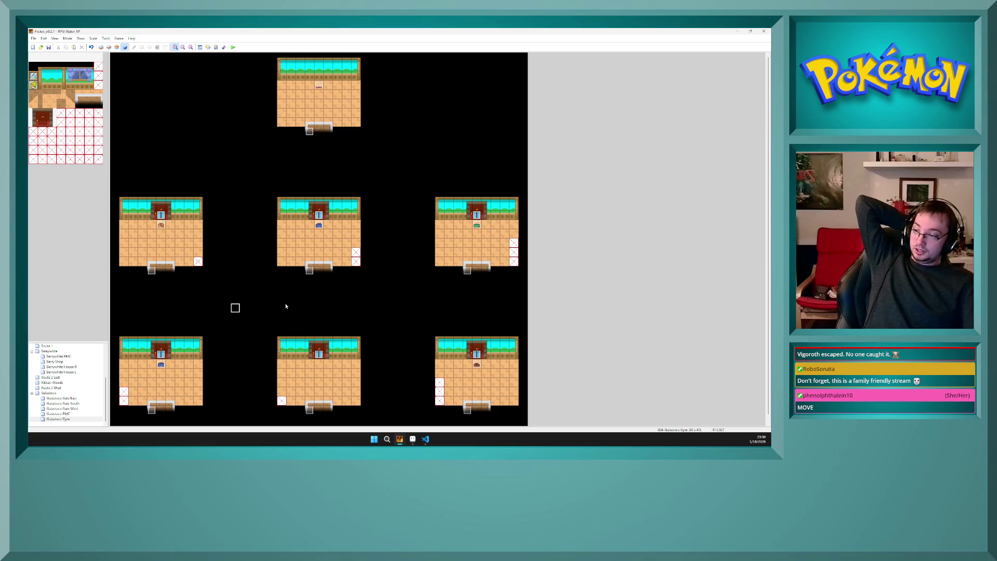
Step: Switch from the gym rooms map to Gulastoco's small gate building interior map
double_click(318, 299)
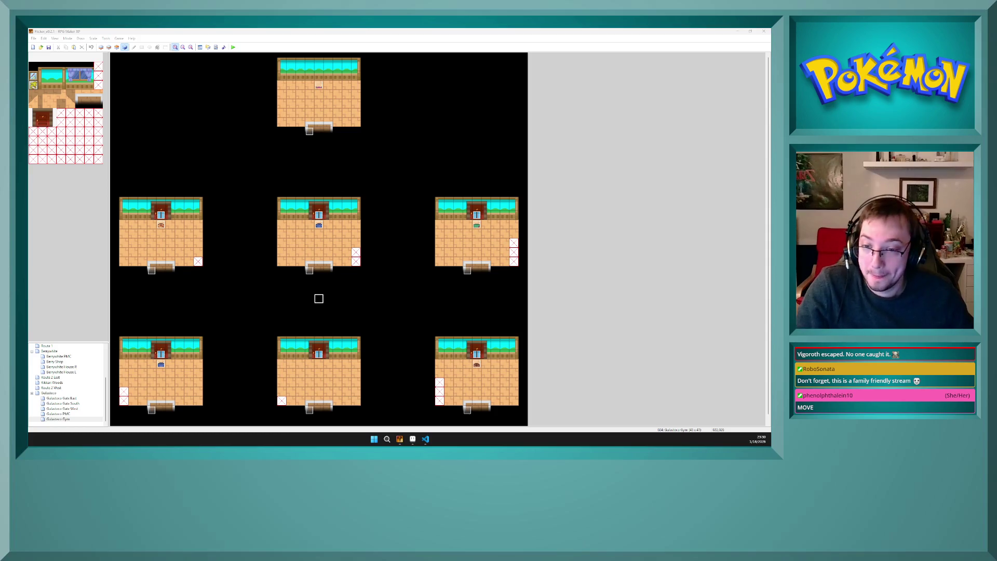
left_click(319, 311)
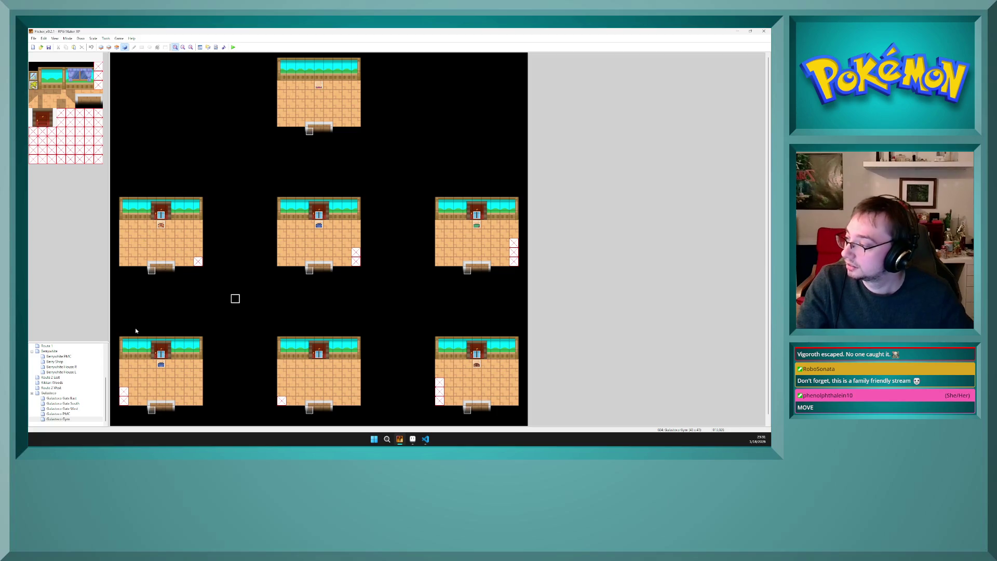
left_click(70, 413)
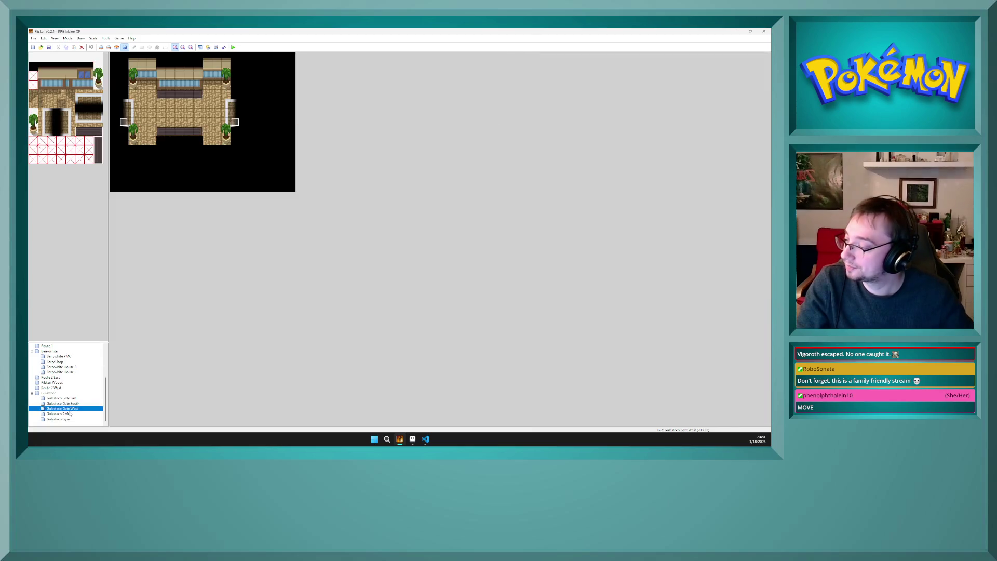
Step: Open the Rikkan Woods map and inspect trainer event 004's self-switch script command
left_click(69, 419)
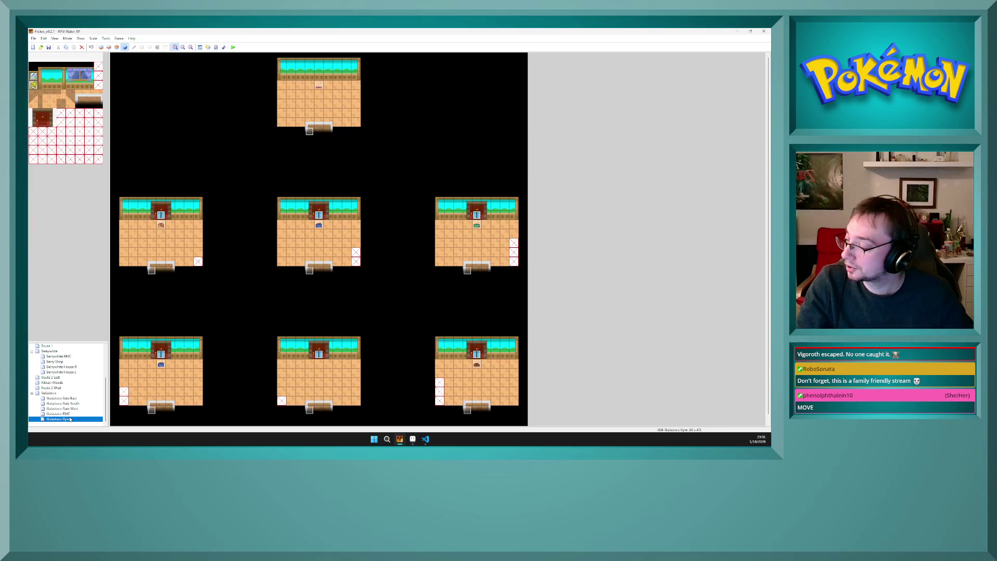
left_click(60, 383)
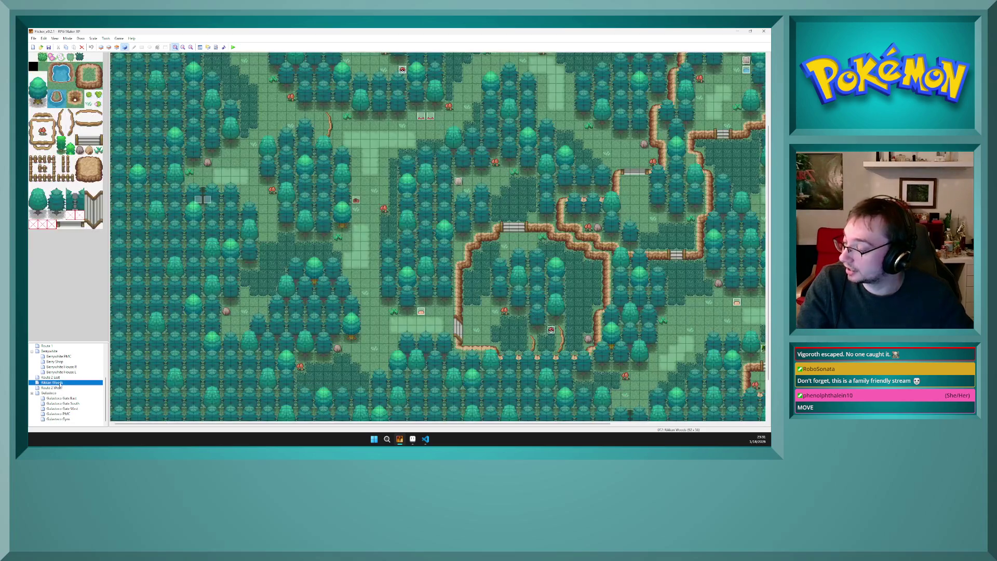
double_click(431, 116)
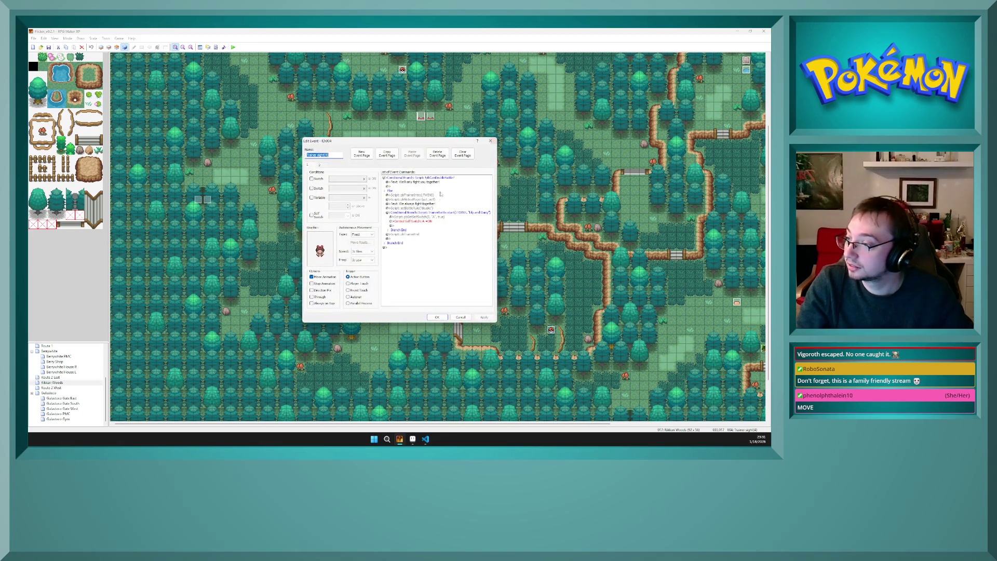
left_click(442, 217)
left_click(491, 141)
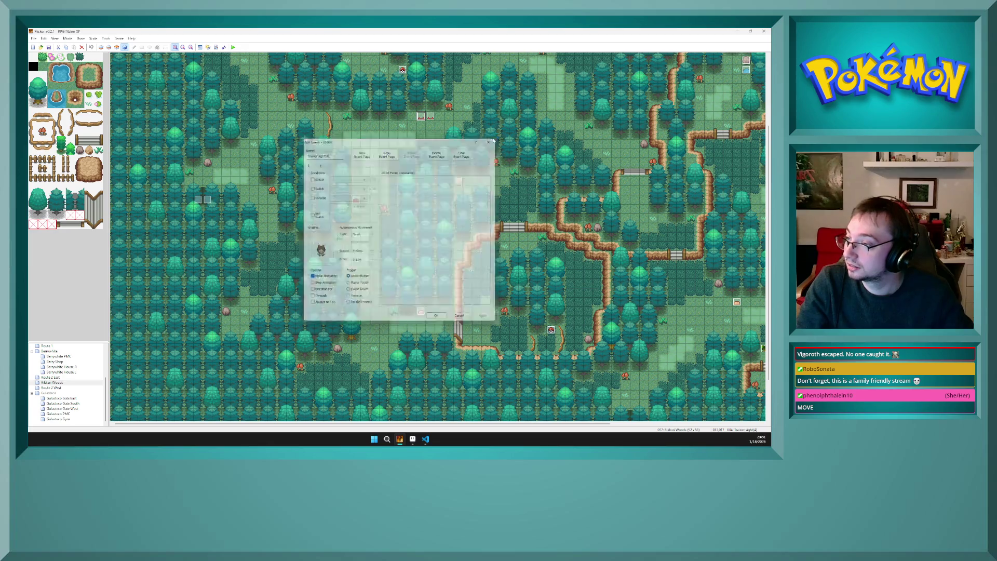
Step: View trainer event 005's self-switch script without changes, then display the town map
double_click(432, 117)
left_click(426, 213)
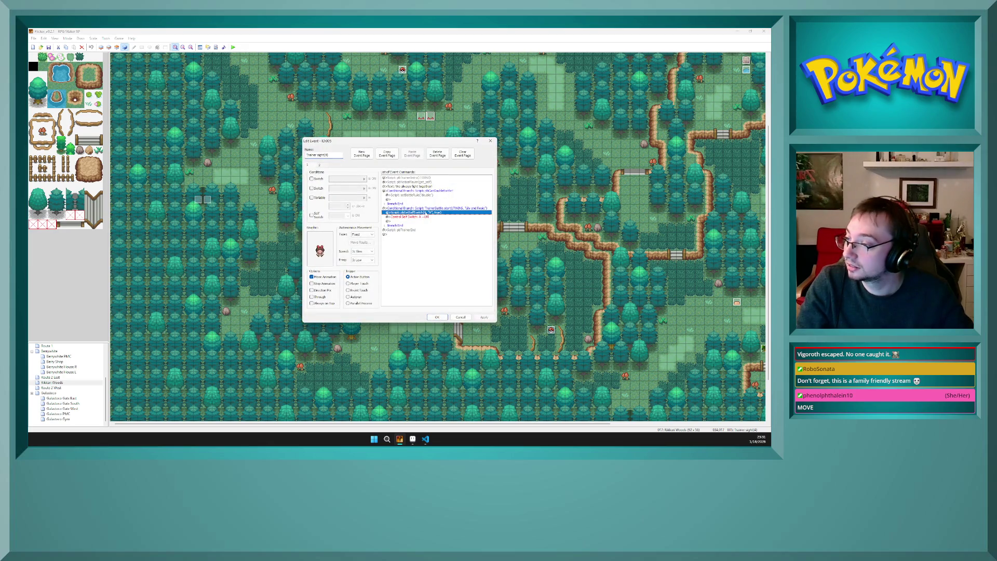
key("Return")
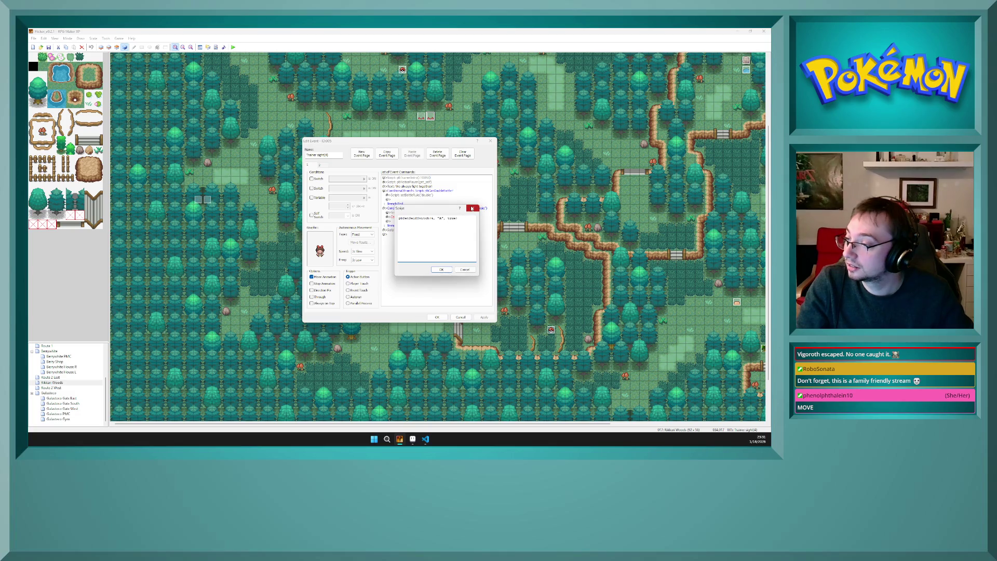
left_click(472, 209)
left_click_drag(458, 219, 457, 222)
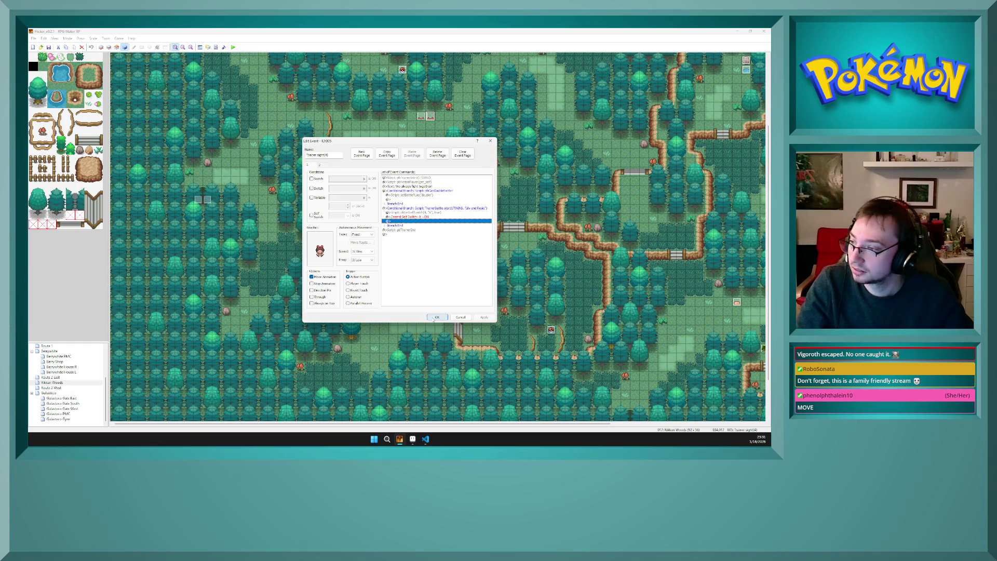
key("Escape")
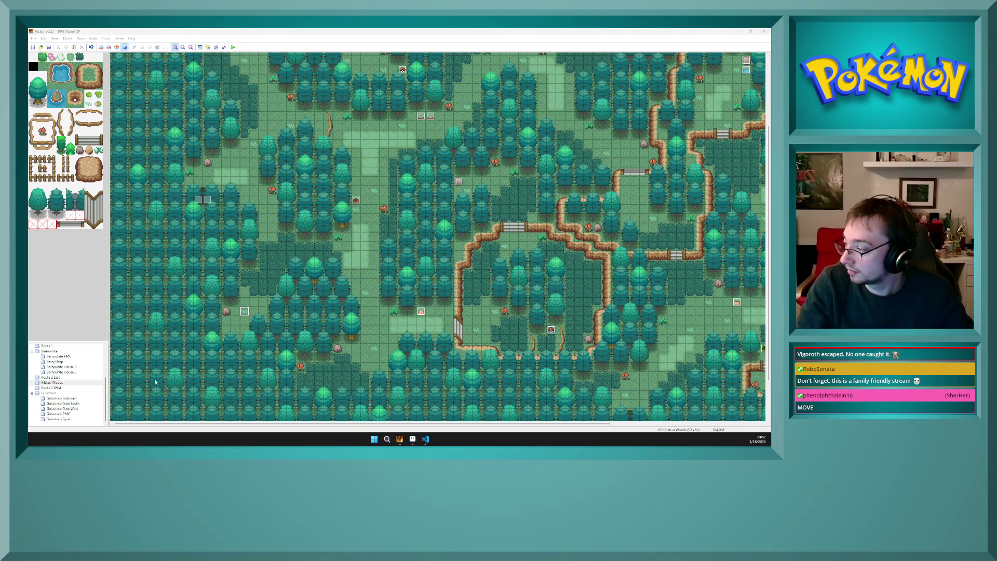
left_click(48, 393)
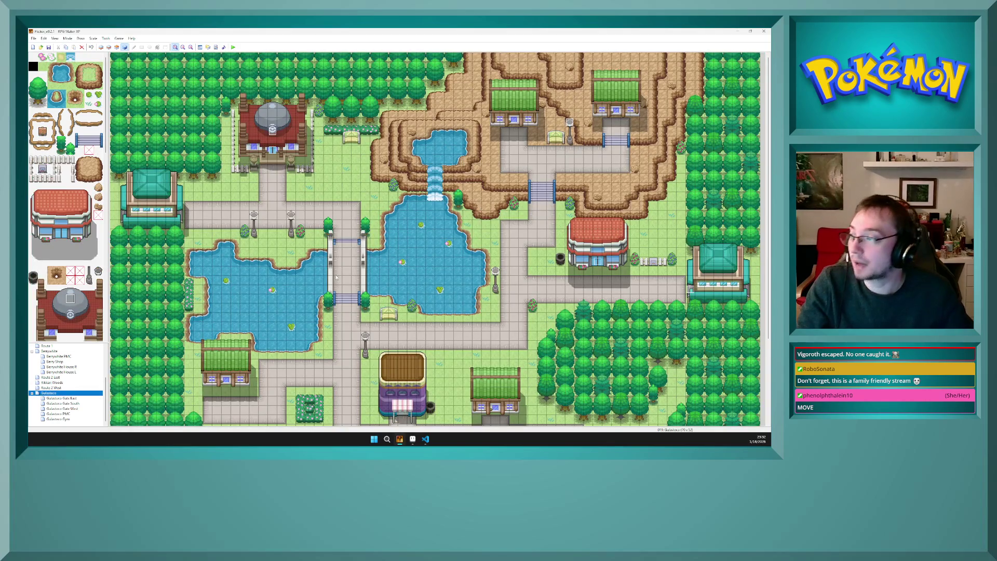